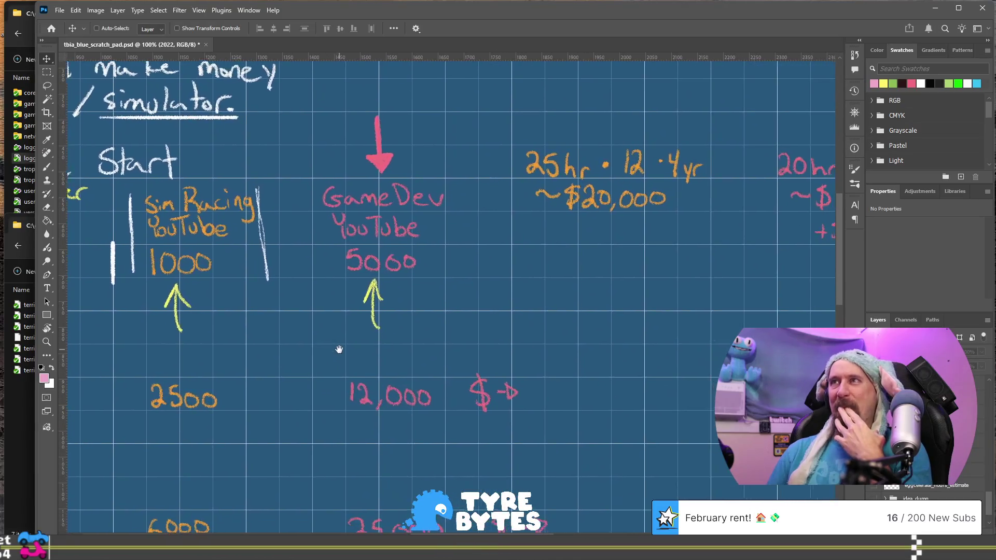
Pan across the 5 Year Plan to the ~$16,000 estimate, Year 5 and July 4th 2027 notes
mouse_move(436, 336)
left_mouse_down()
mouse_move(436, 312)
mouse_move(488, 199)
mouse_move(389, 324)
mouse_move(287, 409)
left_mouse_up()
left_click_drag(528, 329, 395, 333)
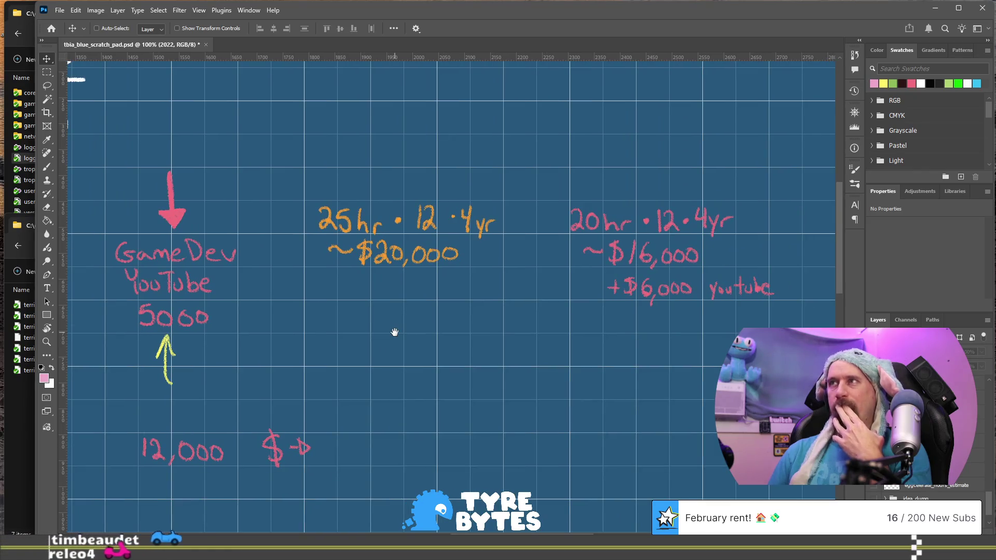
left_click_drag(394, 332, 587, 271)
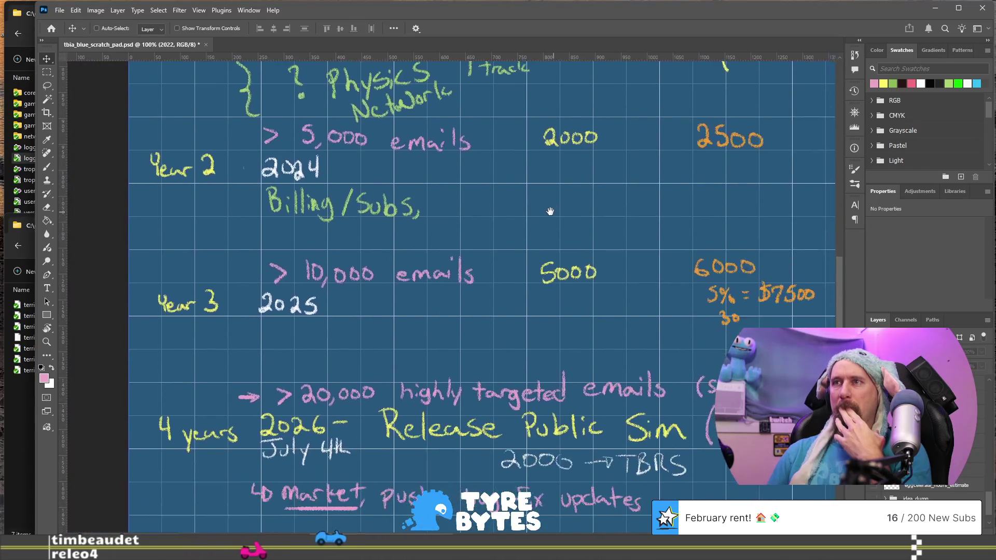
mouse_move(395, 372)
left_mouse_down()
mouse_move(460, 285)
mouse_move(424, 245)
left_mouse_up()
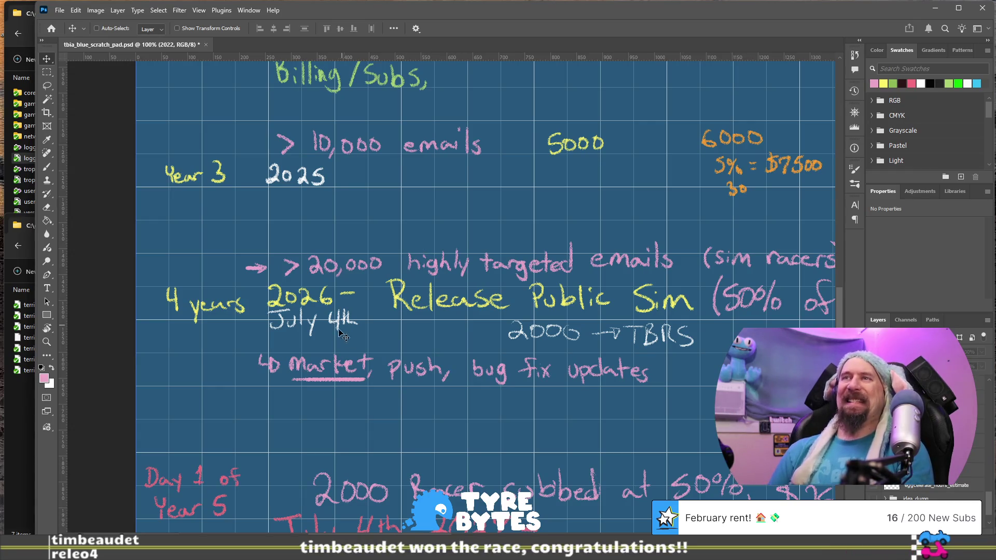
left_click_drag(361, 424, 370, 244)
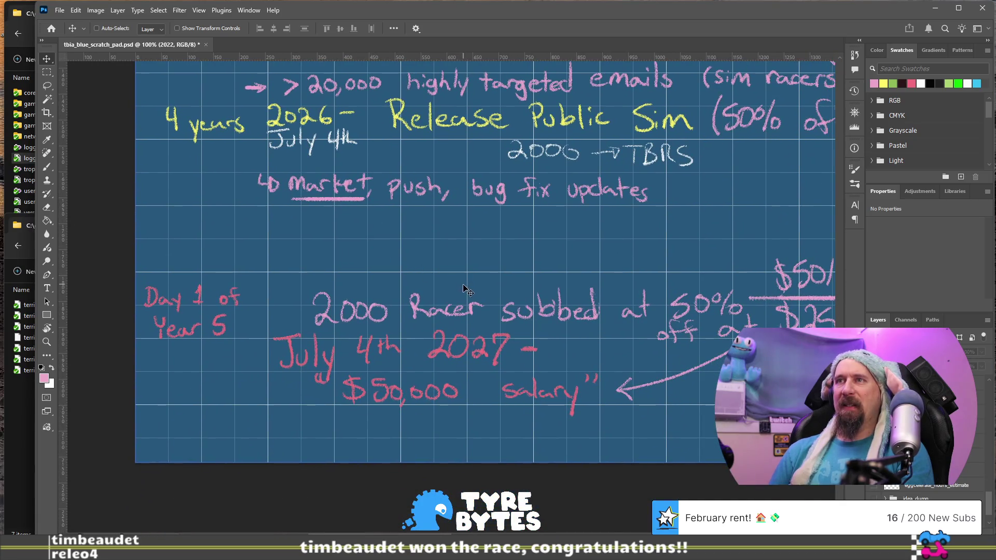
scroll(467, 288, "right", 5)
scroll(467, 288, "up", 1)
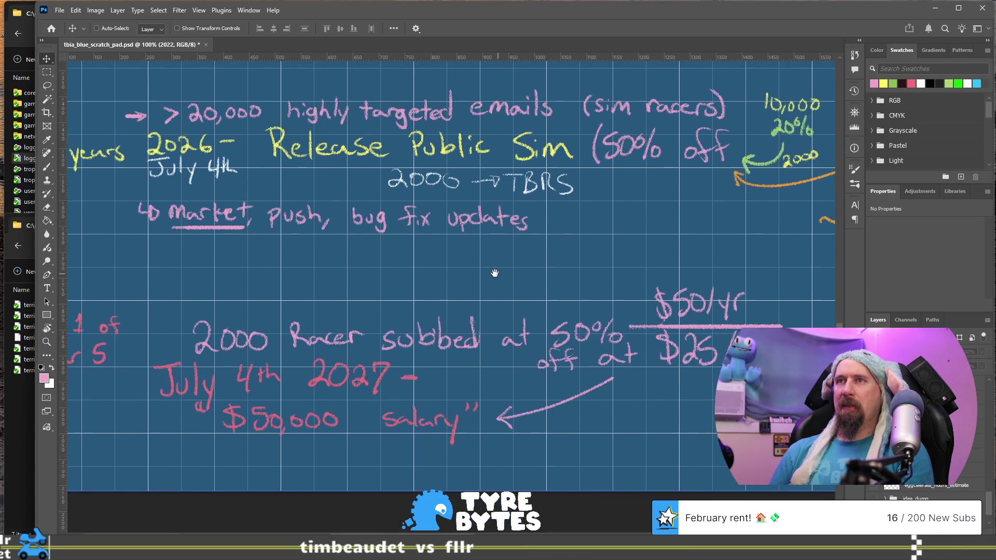
left_click(438, 350, "ctrl")
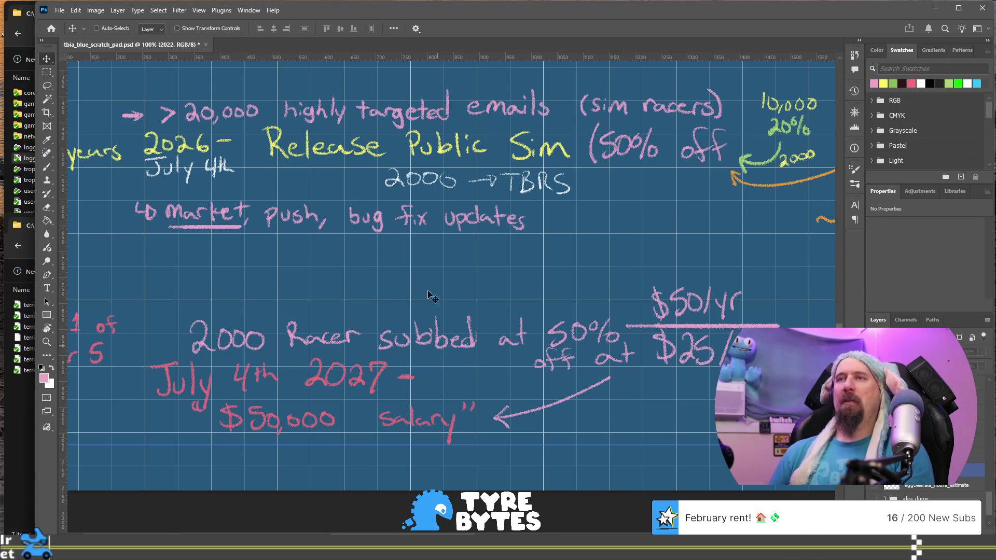
Pan back to the Year 2 and Year 3 rows of the plan
mouse_move(363, 267)
left_mouse_down()
mouse_move(426, 363)
mouse_move(444, 374)
left_mouse_up()
scroll(444, 374, "up", 10)
scroll(445, 374, "right", 5)
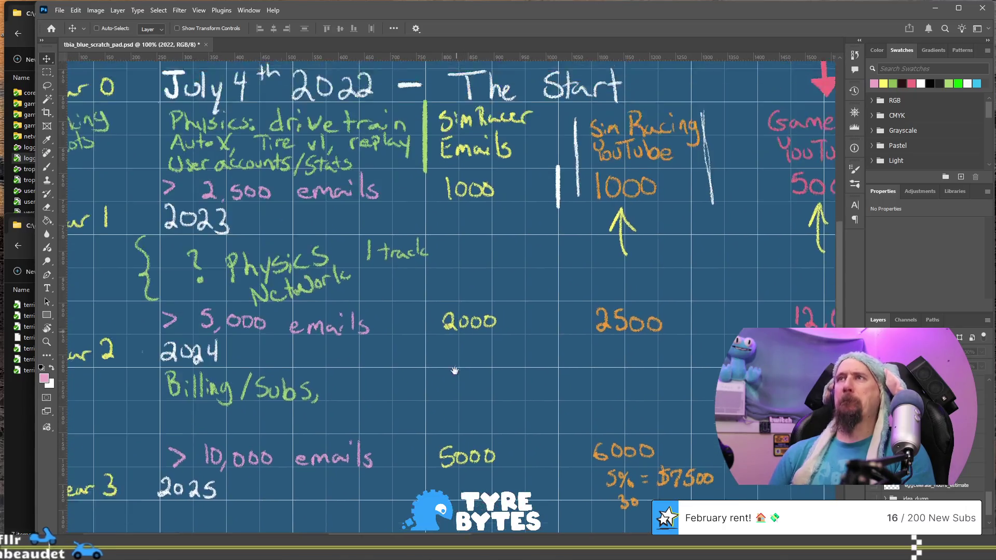
scroll(454, 449, "up", 1)
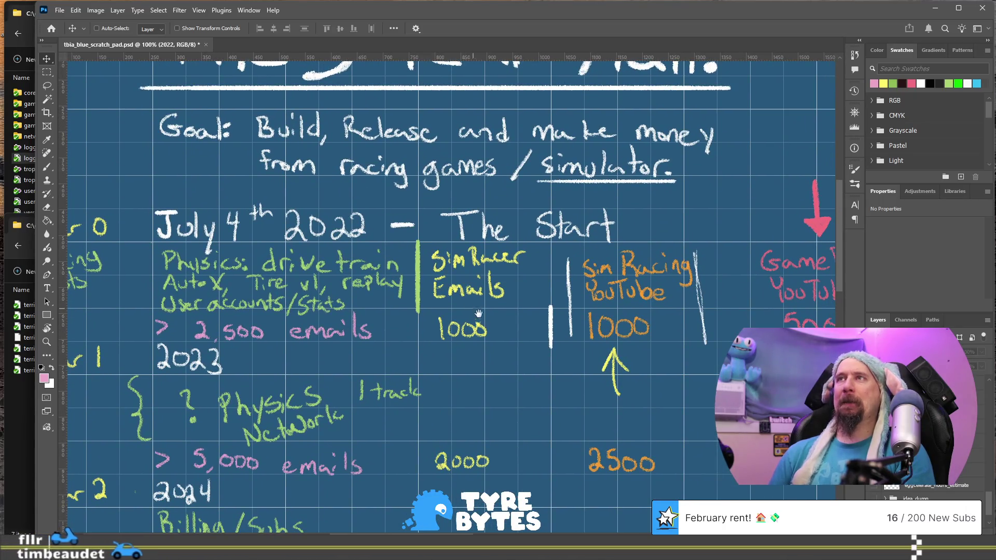
scroll(445, 451, "up", 6)
scroll(445, 451, "right", 2)
scroll(444, 451, "down", 2)
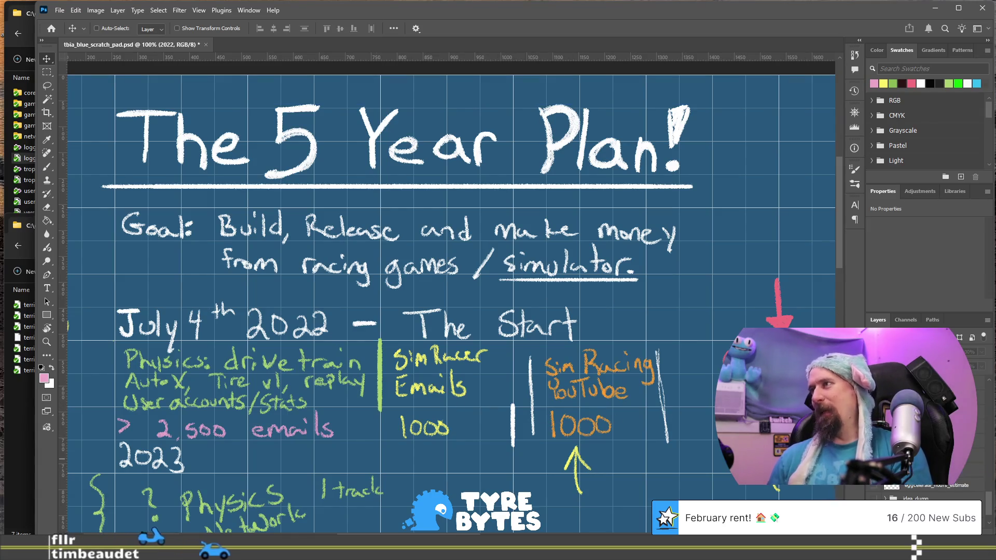
Hide the 5 Year Plan and Road Map 2022 sketch layers, leaving a blank grid
left_click(970, 469)
scroll(926, 415, "down", 2)
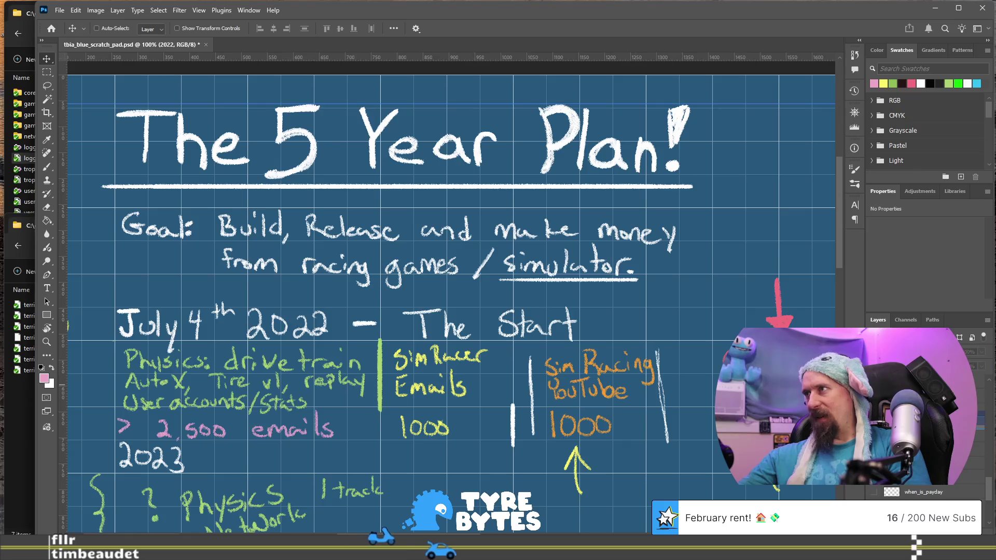
key("ctrl+comma")
scroll(925, 415, "up", 2)
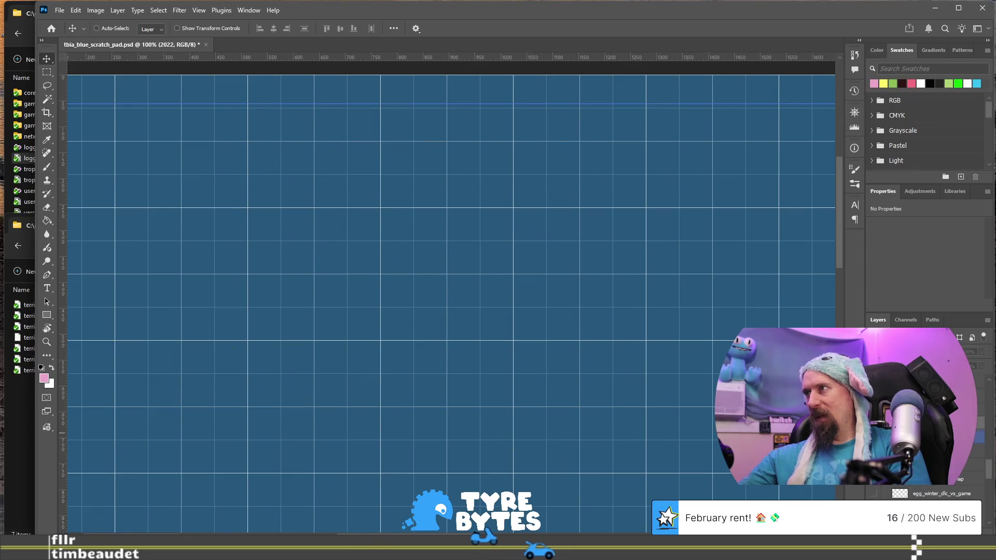
key("ctrl+comma")
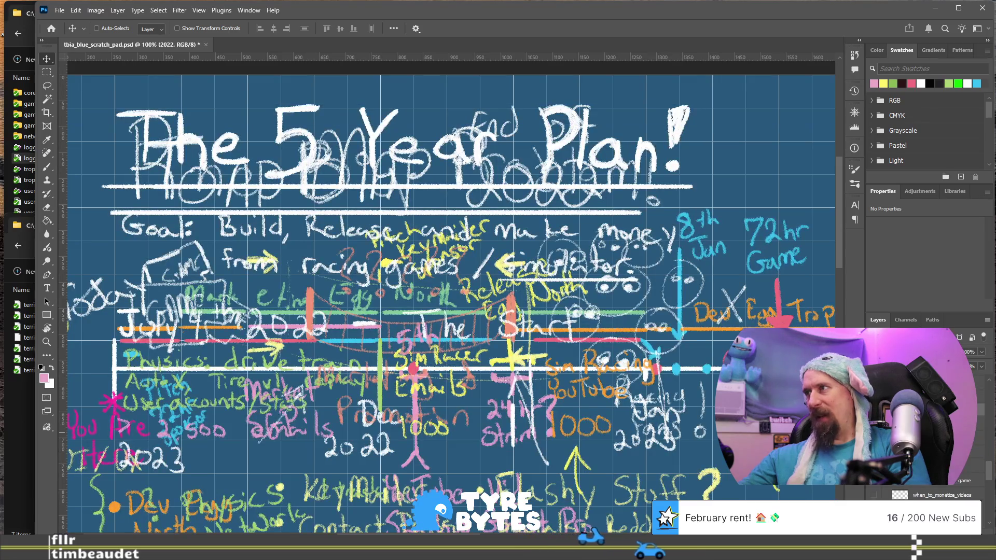
key("alt+bracketleft")
key("alt+bracketleft")
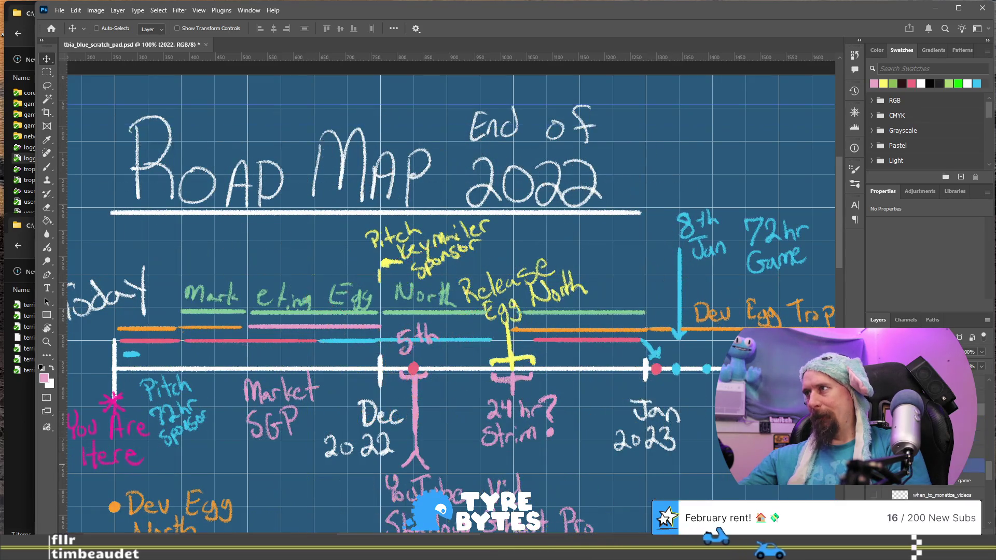
key("ctrl+comma")
Show the pink audience diagram sketch and select the sim_racing_audience layer
scroll(979, 478, "down", 3)
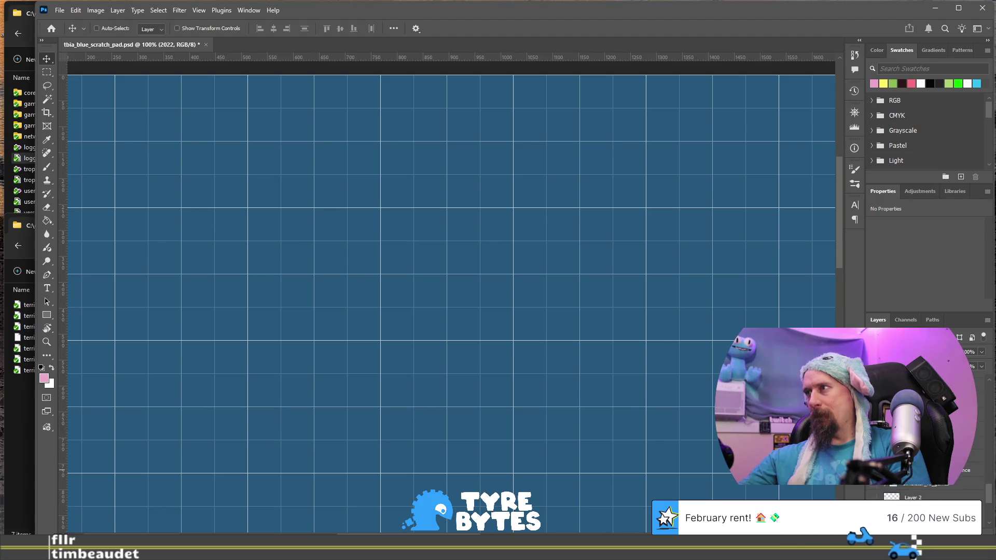
scroll(979, 479, "down", 2)
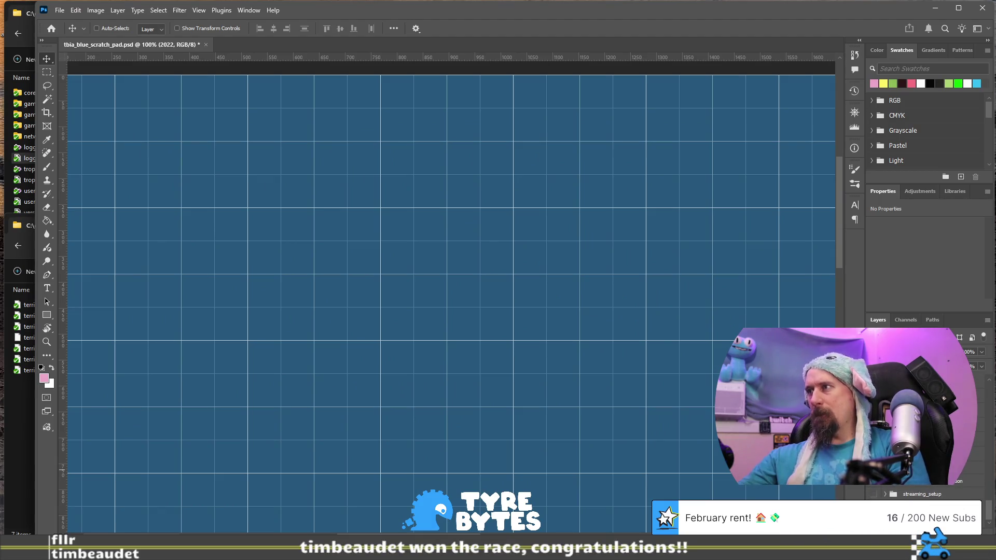
key("ctrl+comma")
key("ctrl+comma")
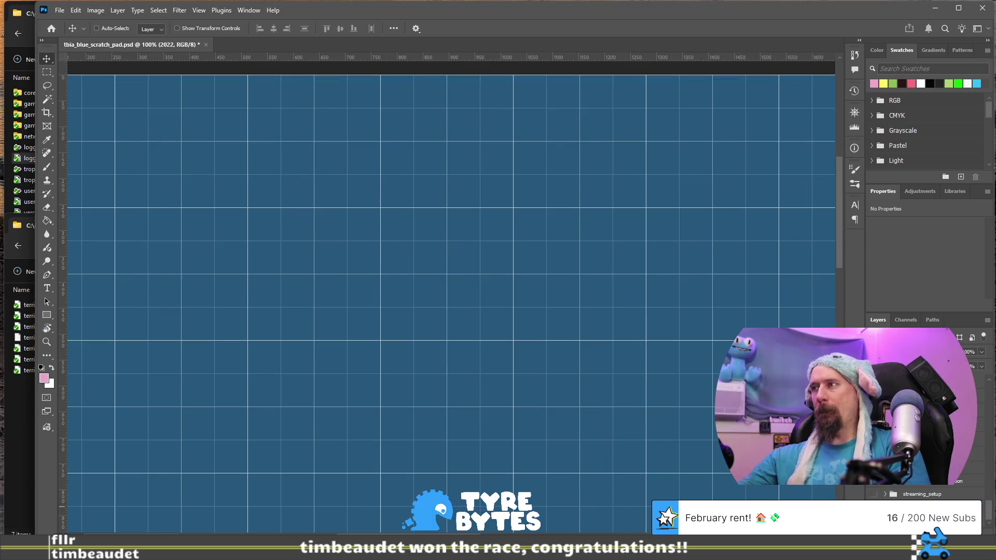
scroll(928, 490, "up", 1)
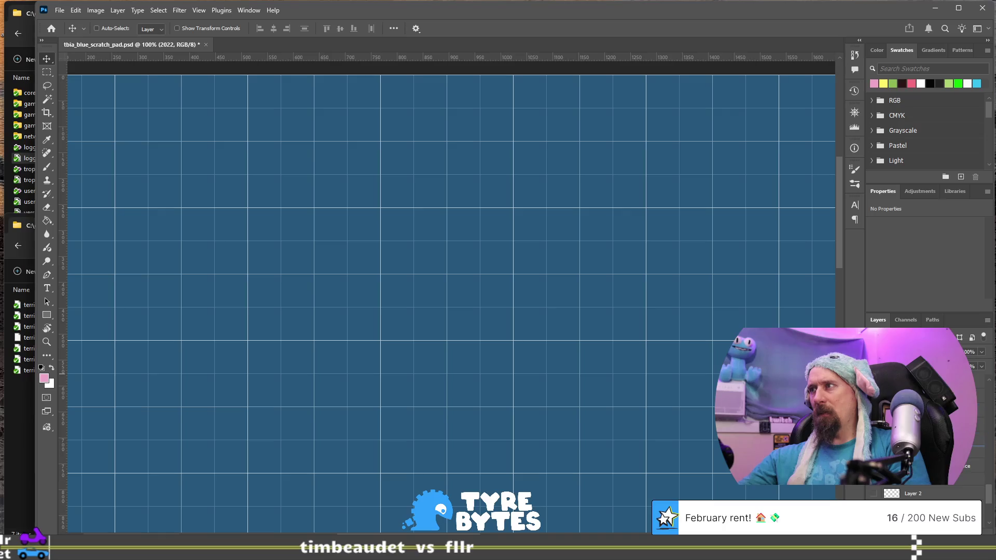
key("alt+bracketleft")
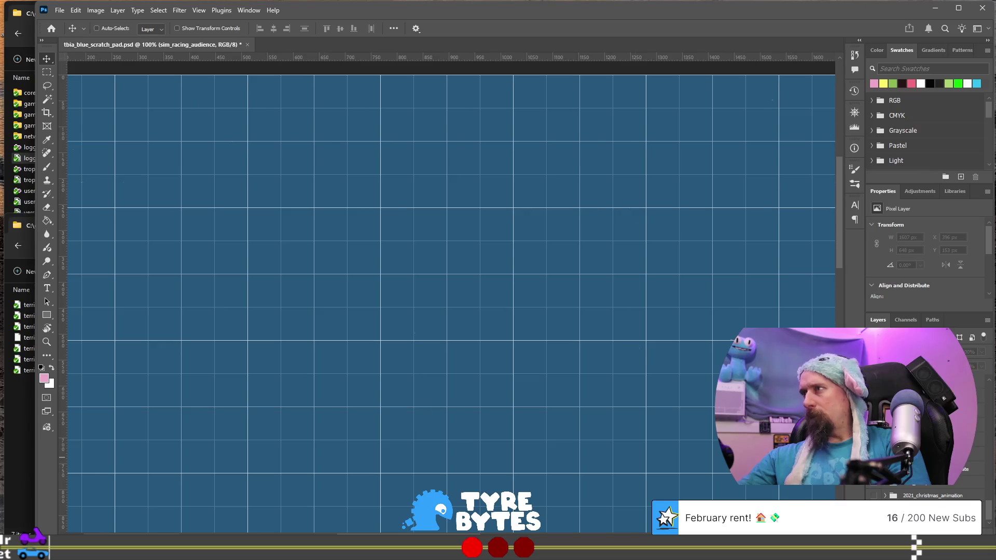
Show the sim_racing_audience timeline sketch on the grid
key("ctrl+comma")
scroll(513, 282, "down", 5)
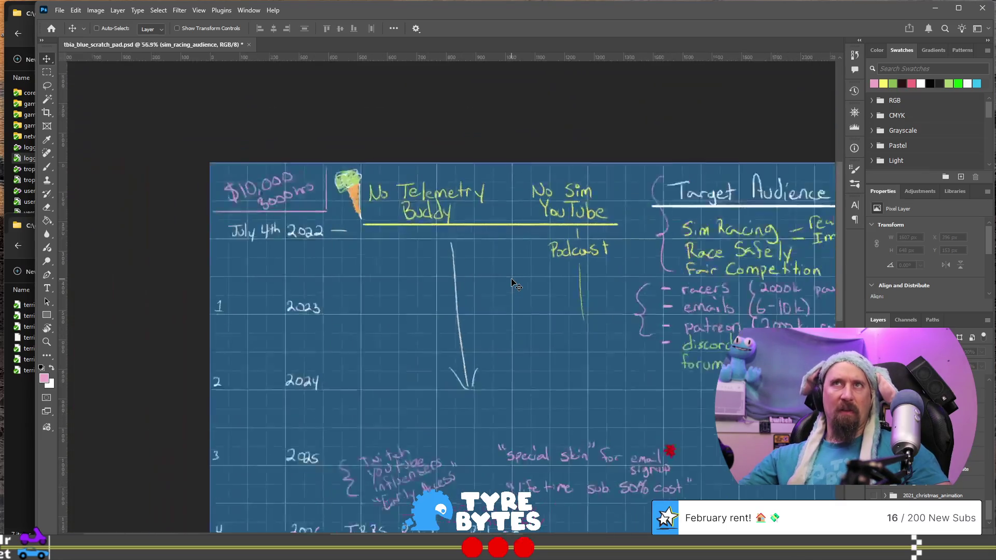
scroll(512, 283, "down", 3)
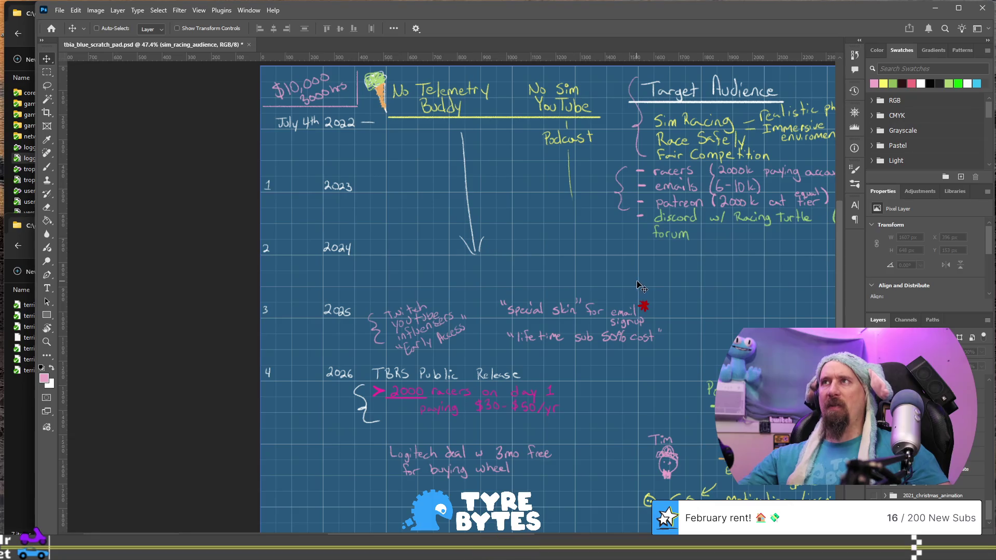
scroll(638, 288, "up", 1)
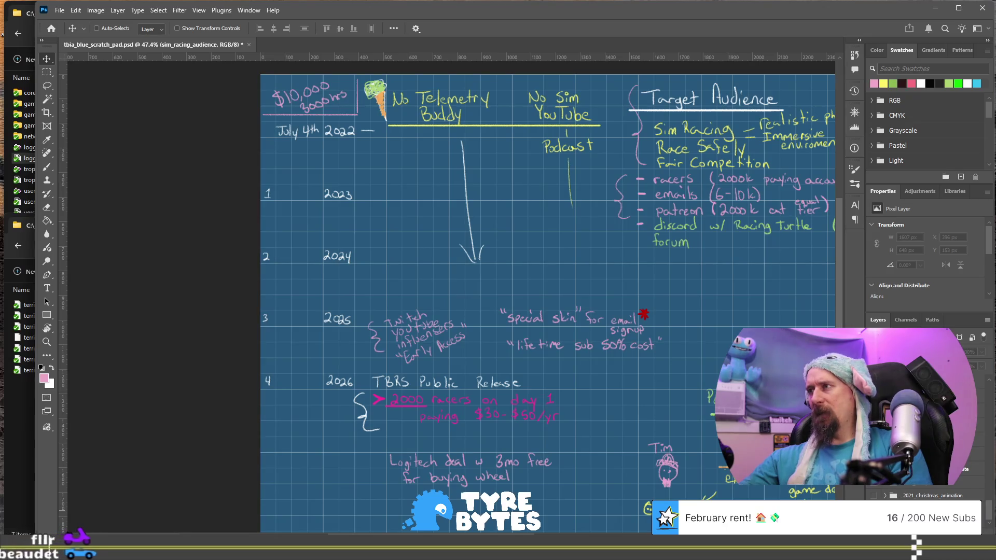
Select the eggcelerate_hours_estimate layer, zoom around the Feb–Mar hours chart, then hide it
left_click(923, 469)
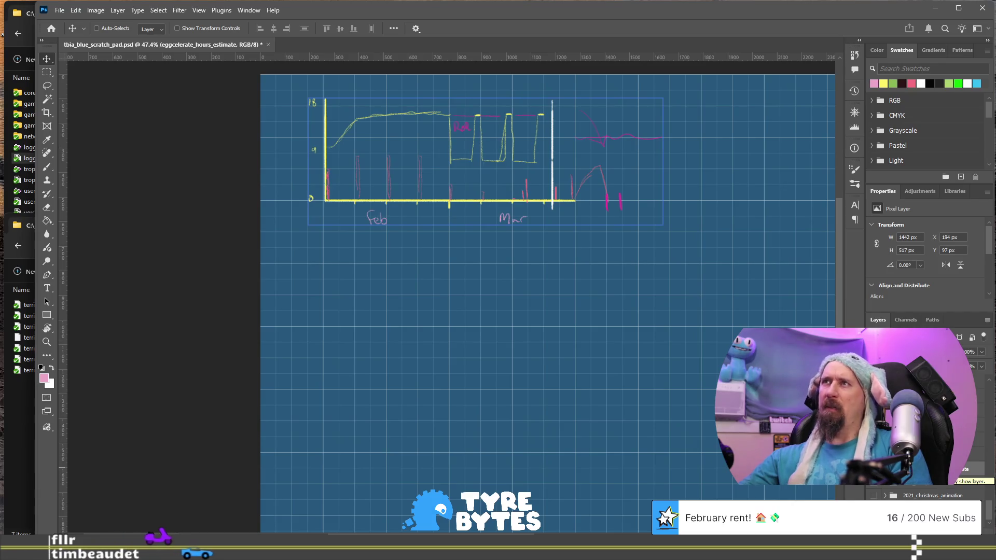
scroll(664, 322, "down", 2)
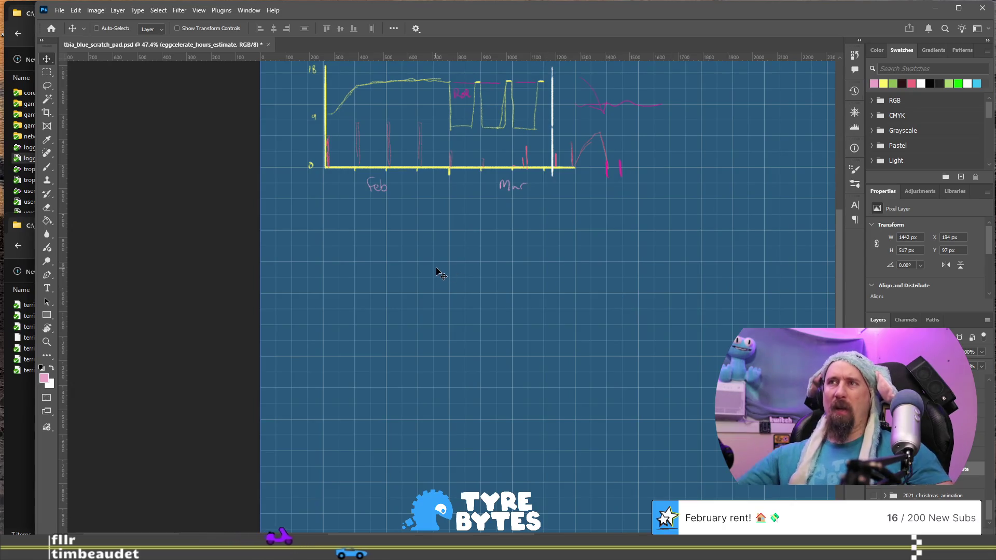
scroll(644, 294, "down", 3, "alt")
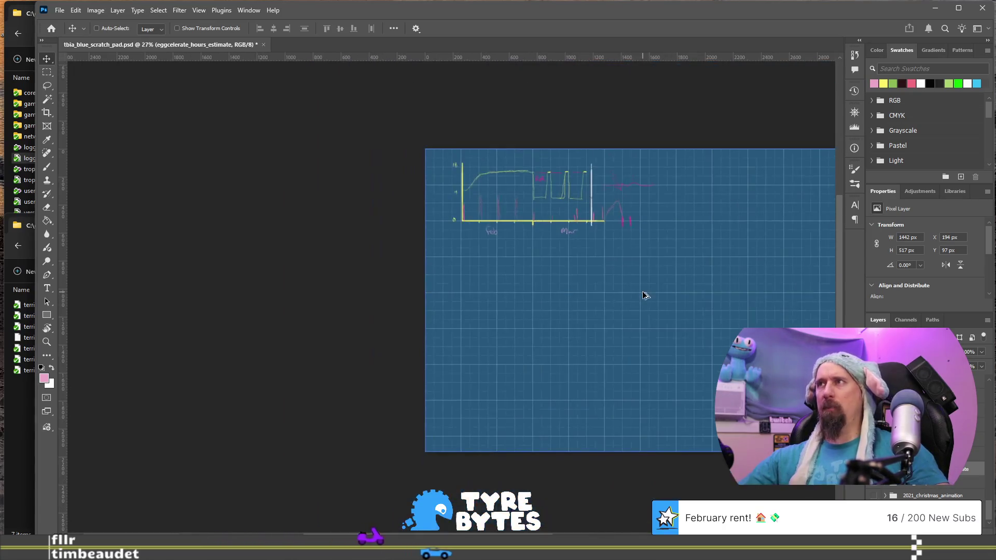
scroll(645, 294, "up", 2, "alt")
scroll(355, 253, "up", 3, "alt")
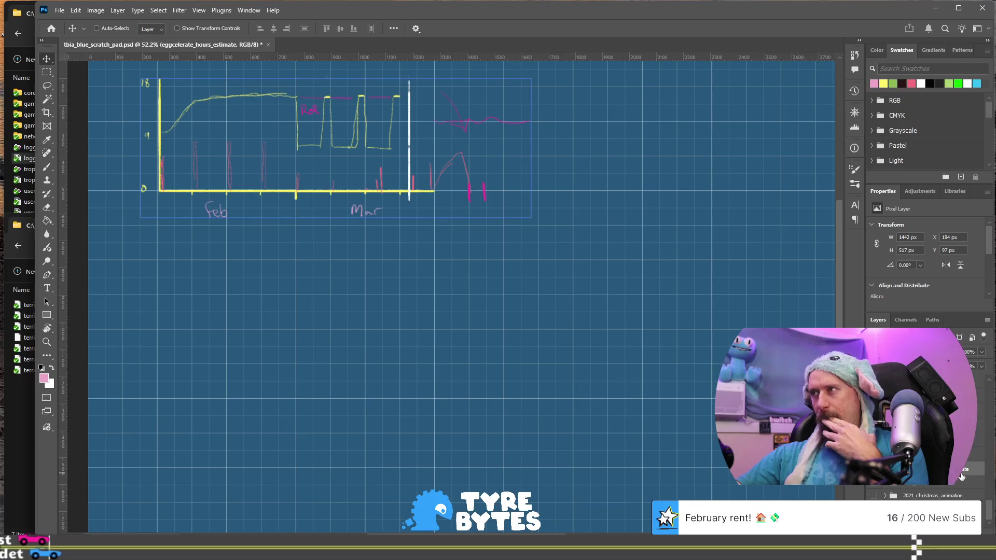
scroll(928, 472, "up", 1)
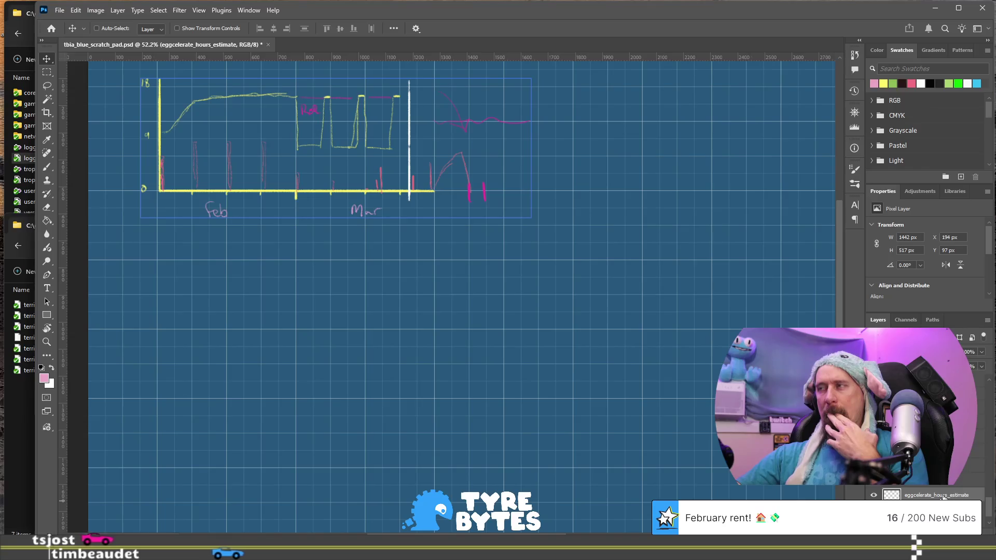
scroll(923, 467, "down", 3)
scroll(923, 467, "down", 2)
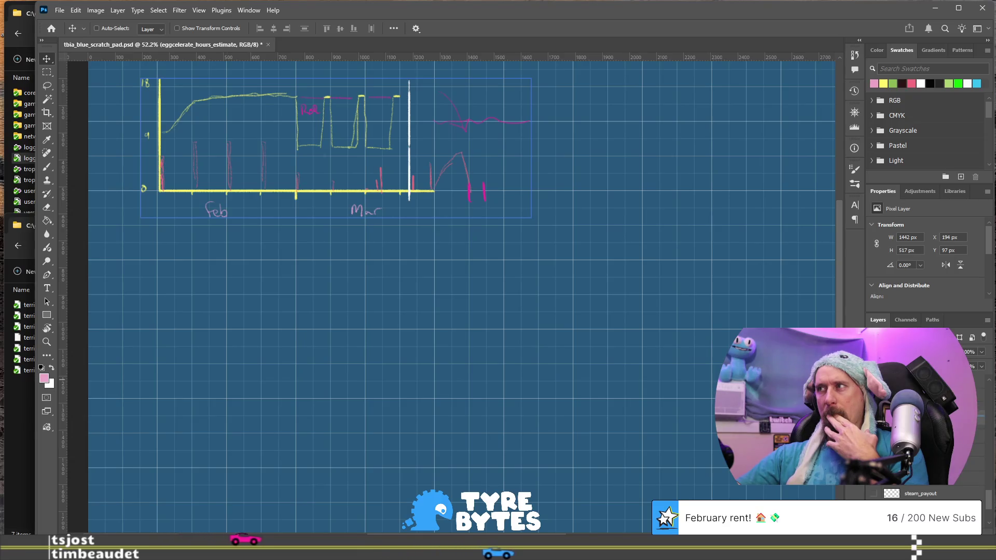
scroll(923, 492, "up", 2)
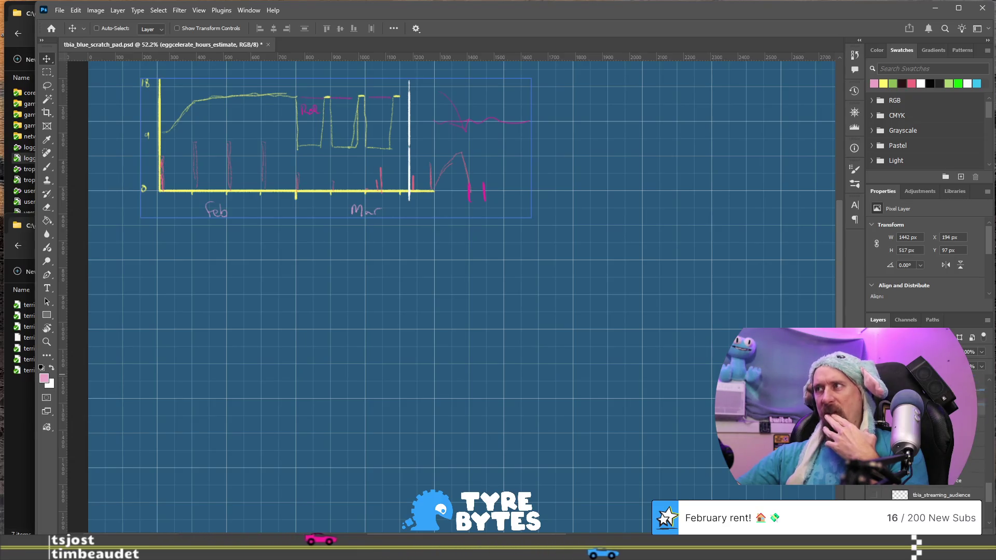
scroll(923, 492, "up", 2)
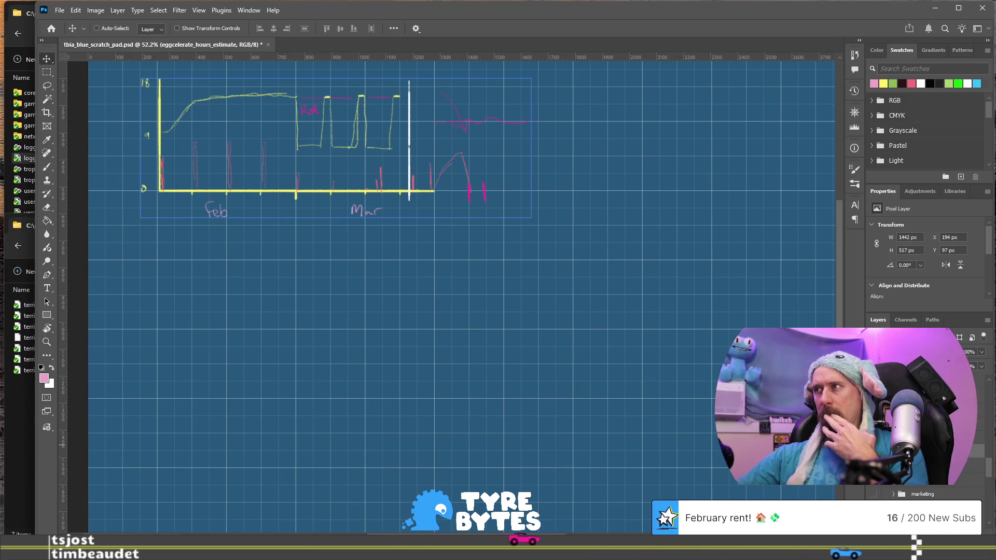
key("Delete")
Reshow the Venn diagram, then toggle through the planning-notes and coordinate sketches
scroll(923, 493, "up", 2)
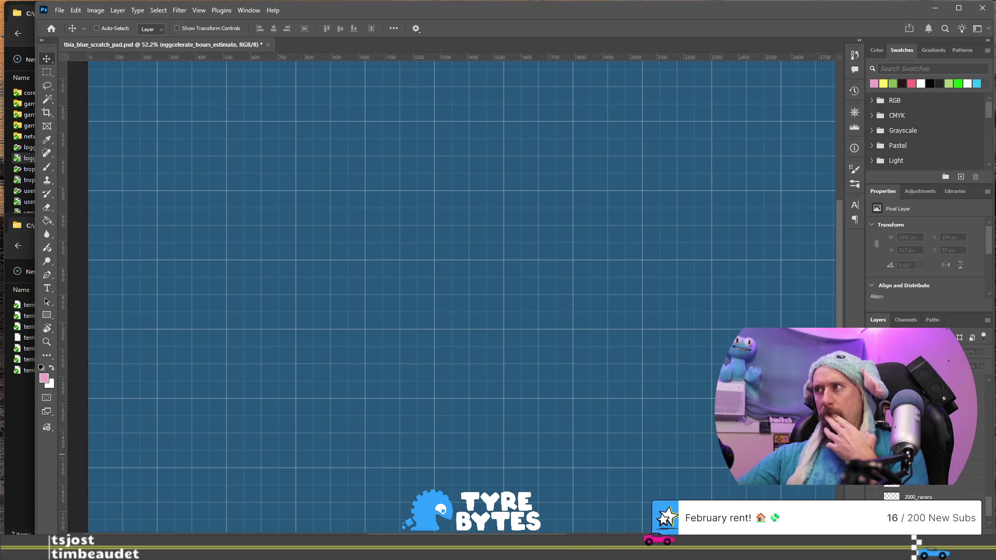
key("ctrl+z")
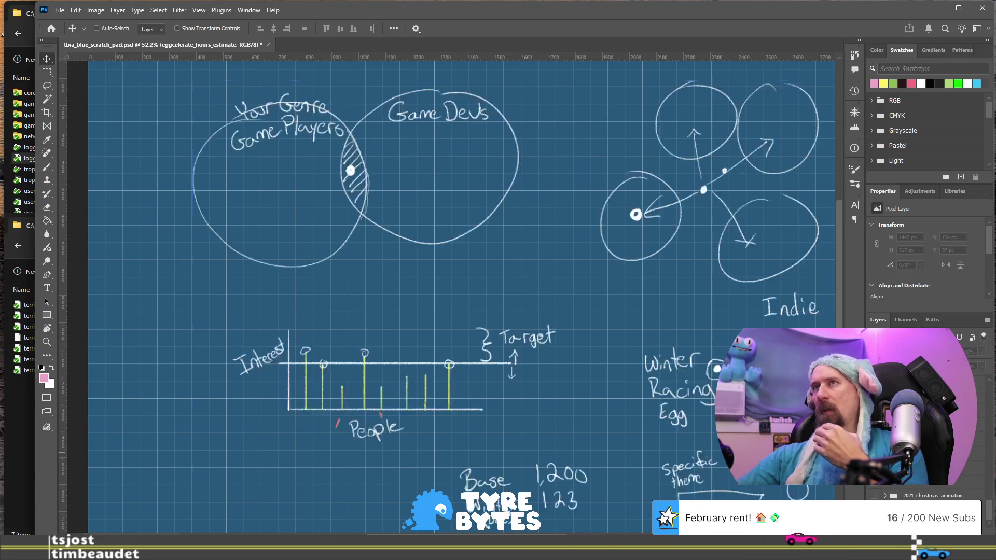
left_click(874, 467)
left_click(873, 482)
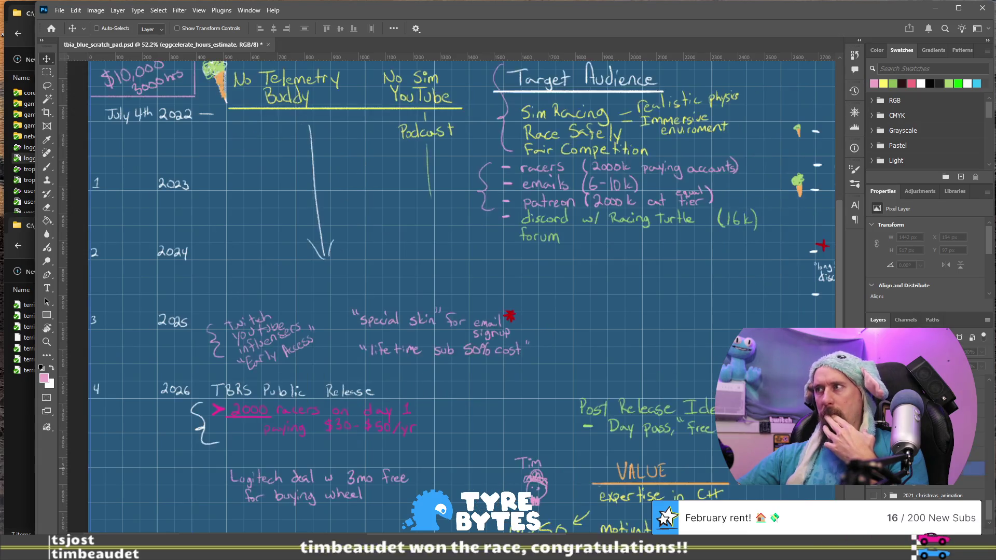
left_click(874, 469)
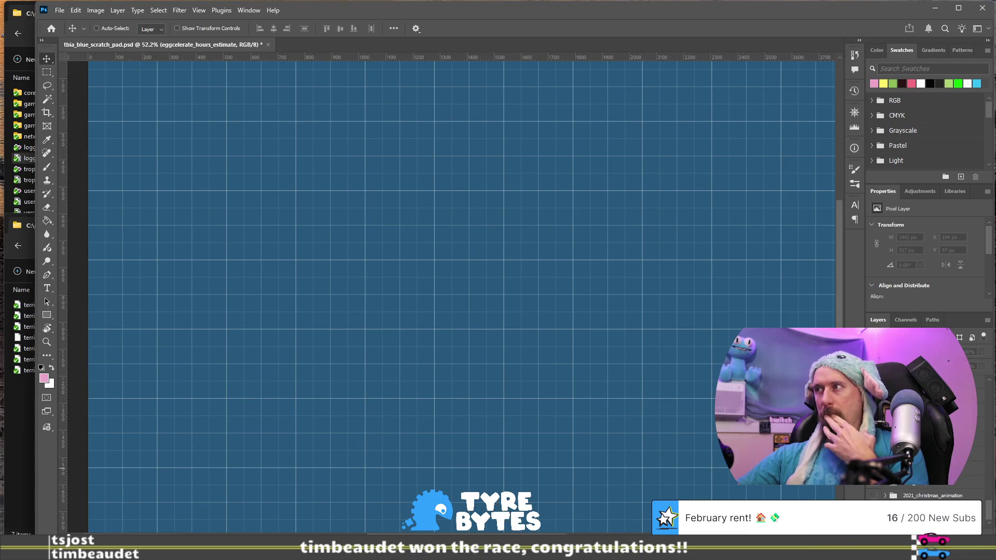
left_click(874, 440)
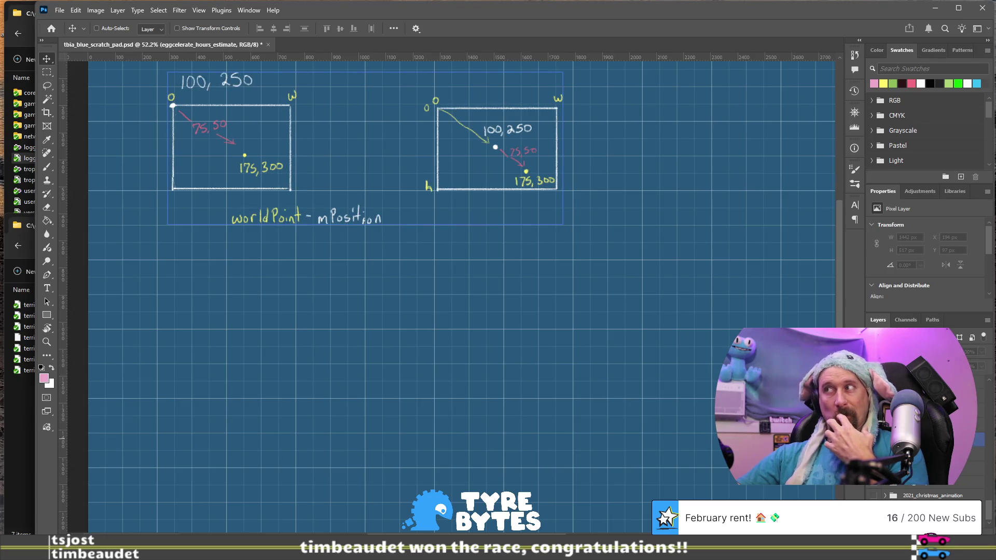
left_click(874, 440)
left_click(874, 470)
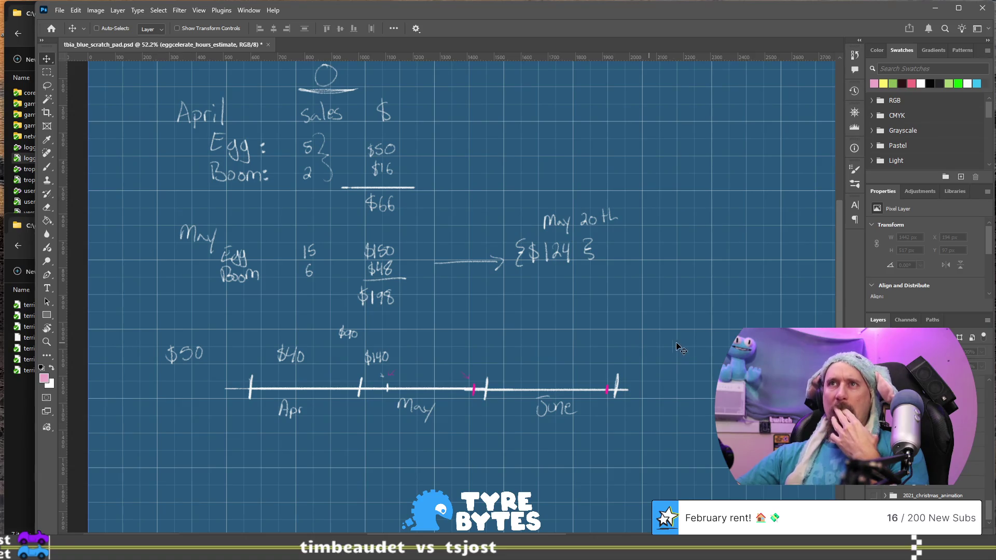
Select the April/May sales notes layer and swap it for the Tyre Bytes Bank diagram
left_click(924, 425)
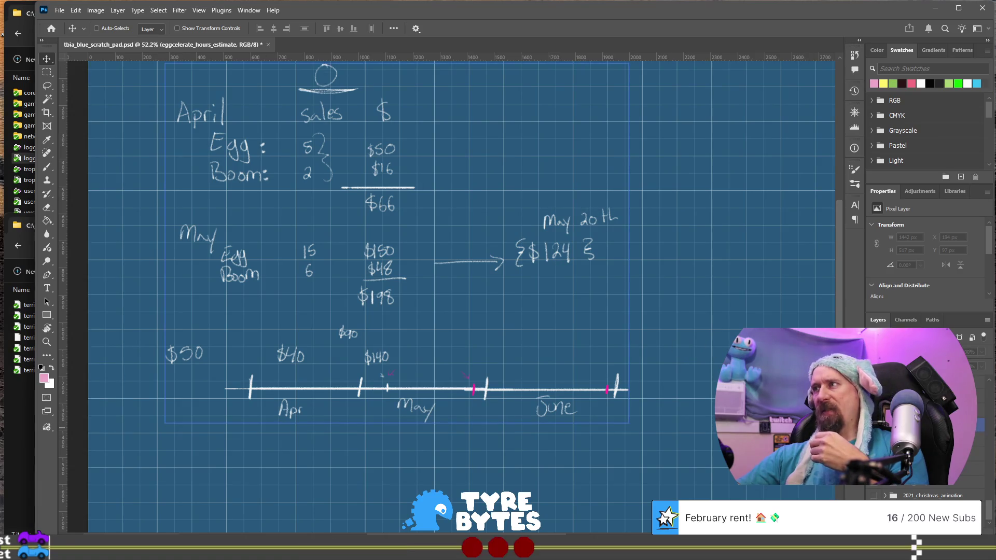
left_click(874, 425)
left_click(873, 455)
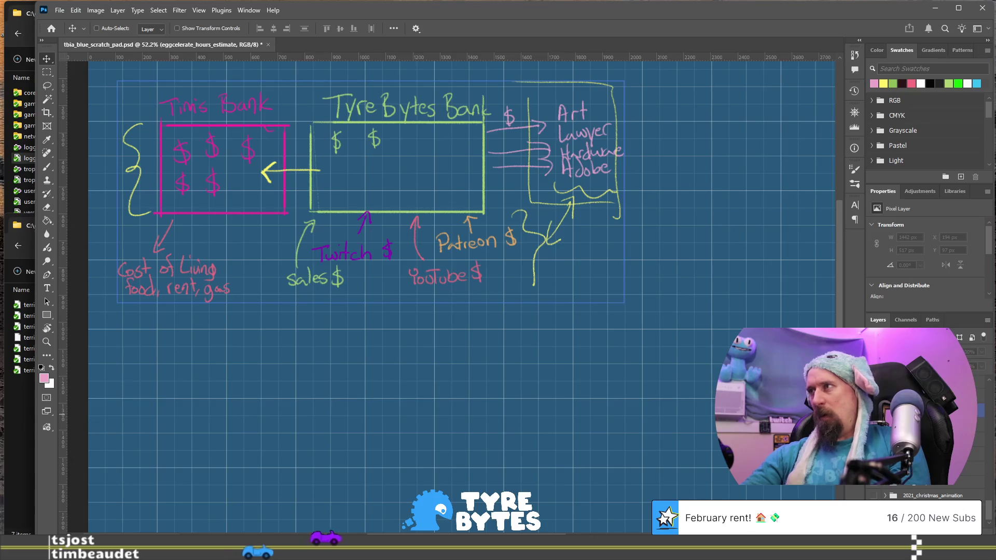
Swap the Bank diagram for the Tyre Bytes Brand palette sketch and select Layer 2
left_click(875, 411)
left_click(874, 396)
scroll(612, 306, "up", 2)
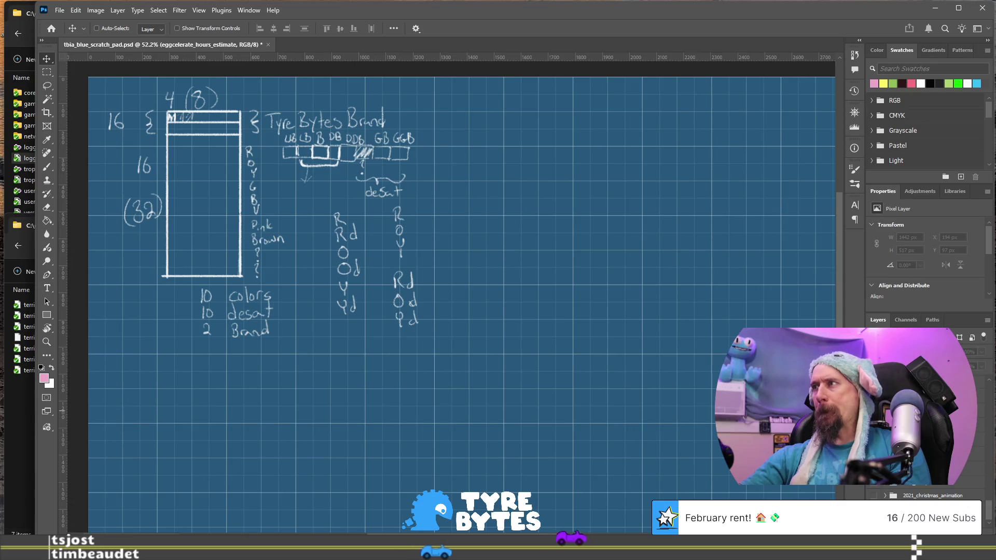
left_click(874, 397)
left_click(875, 397)
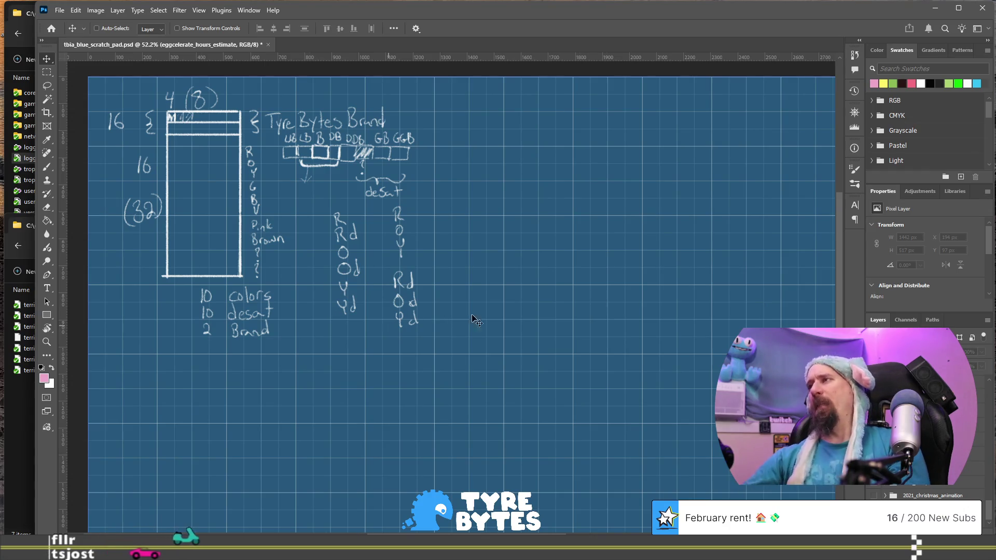
left_click(392, 331, "ctrl")
Switch to the Hand tool, hide the palatte_planning sketch, and deselect all layers
key("h")
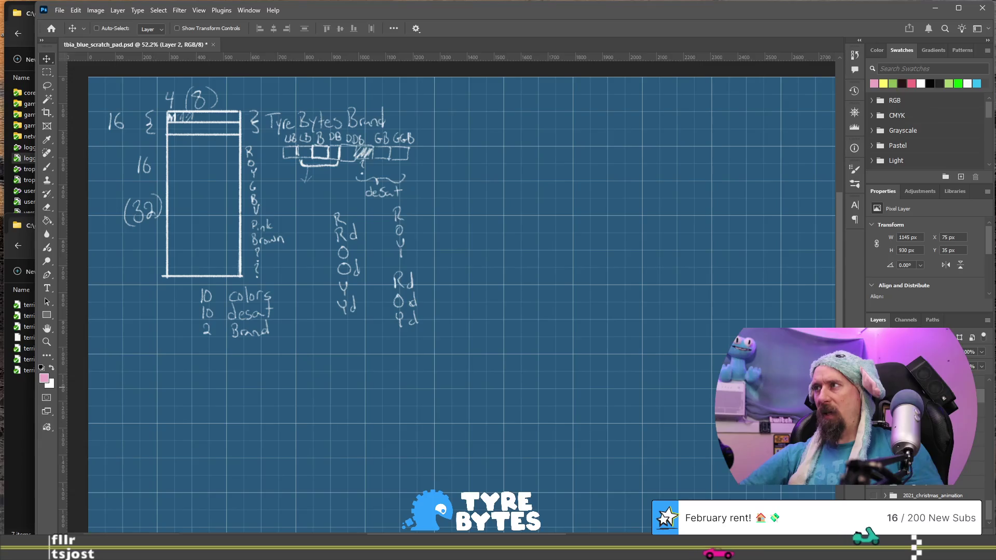
key("alt+bracketleft")
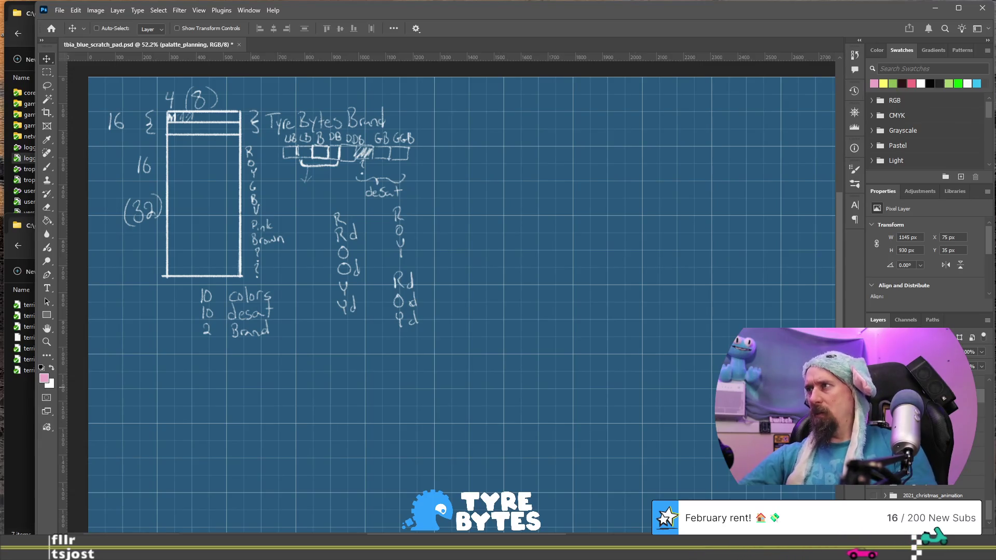
key("ctrl+comma")
scroll(923, 441, "down", 2)
scroll(935, 487, "down", 2)
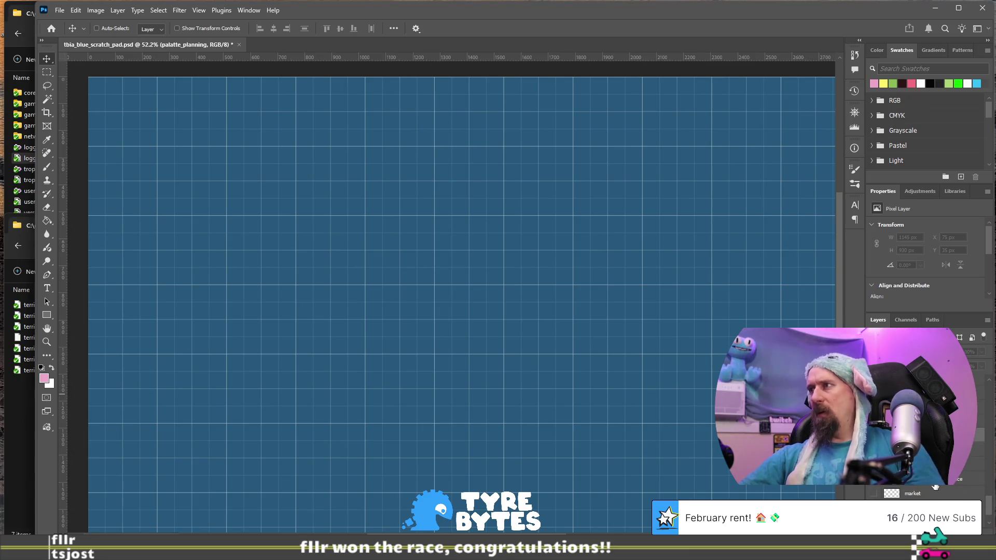
left_click(928, 467)
scroll(923, 467, "down", 1)
scroll(923, 466, "down", 1)
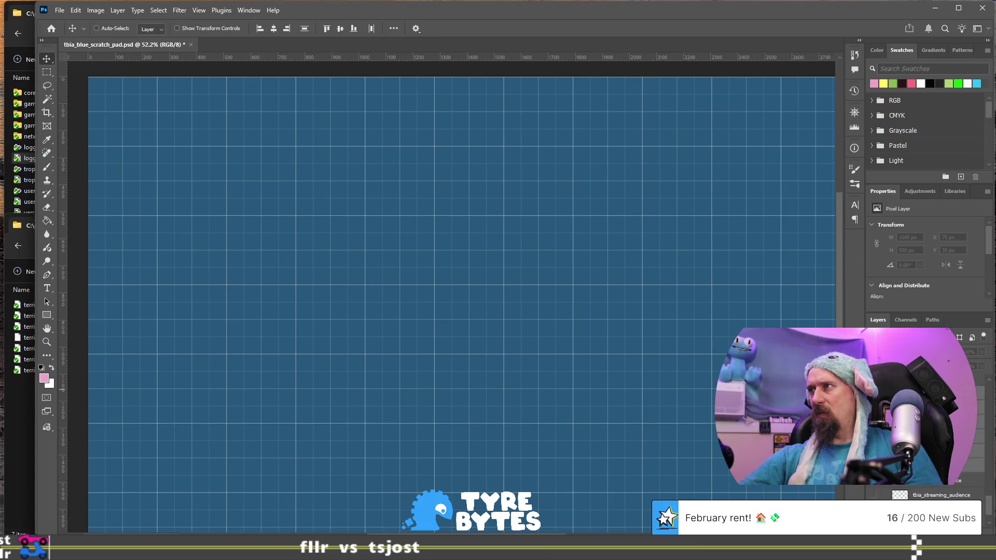
scroll(923, 467, "down", 2)
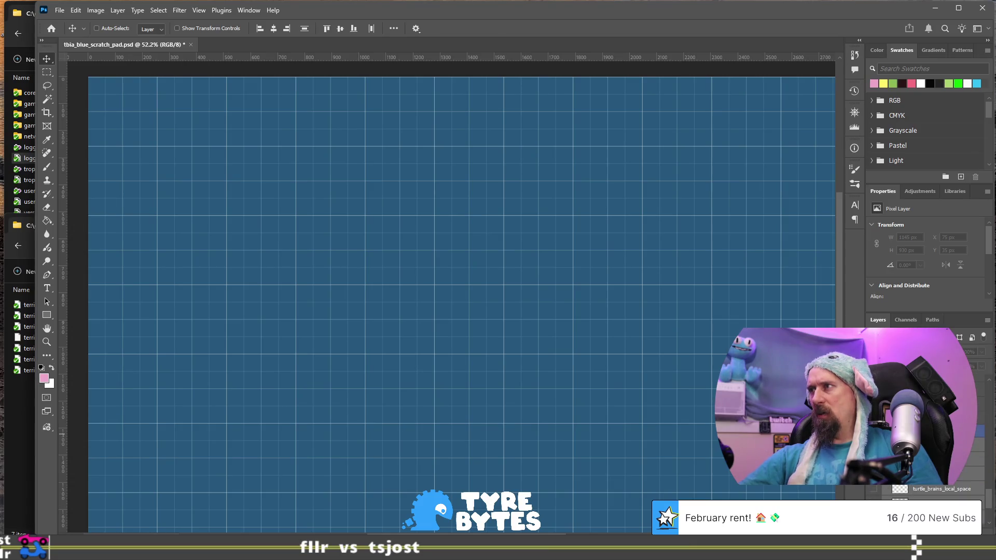
Select the 2021, life_stuff, 2023 and 2024 layer groups in turn
left_click(923, 457)
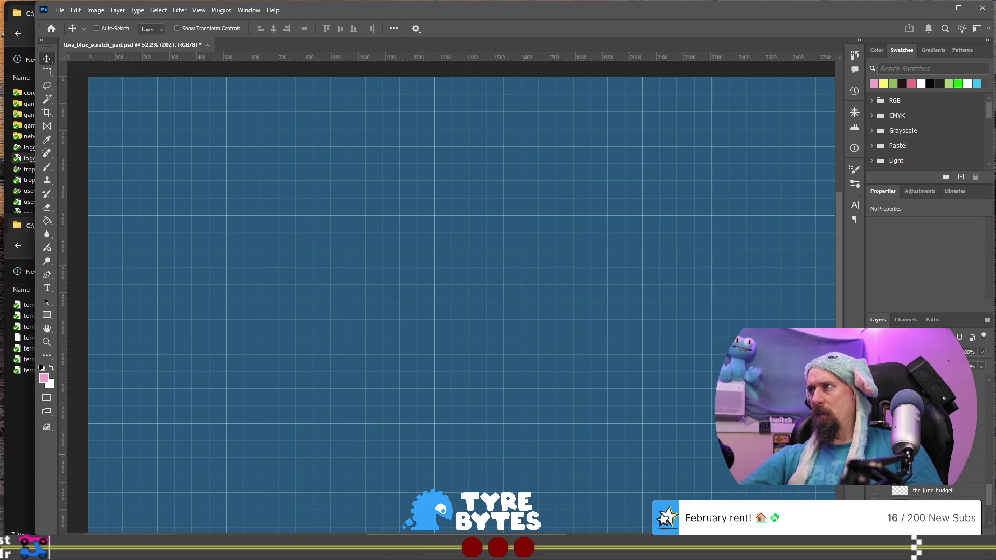
scroll(923, 467, "down", 1)
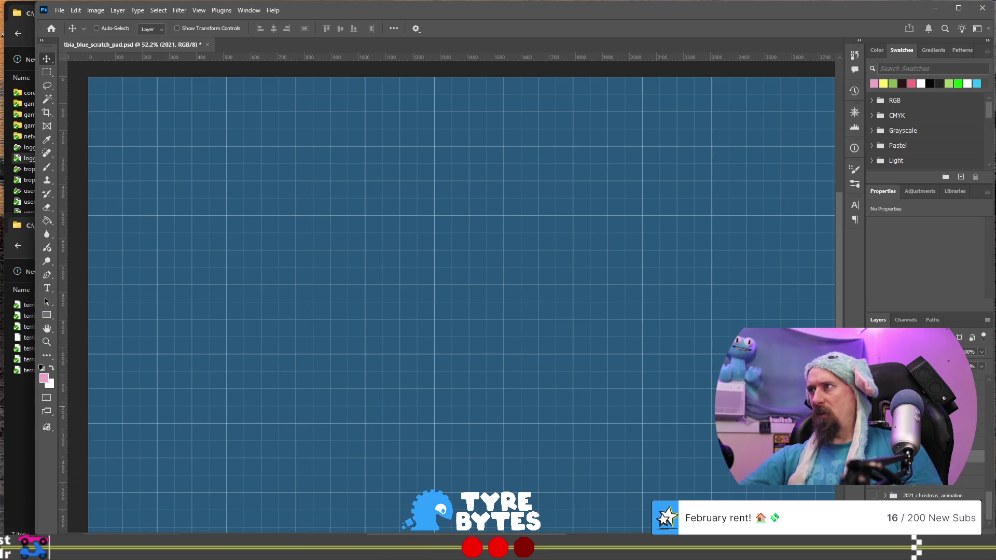
scroll(923, 467, "down", 2)
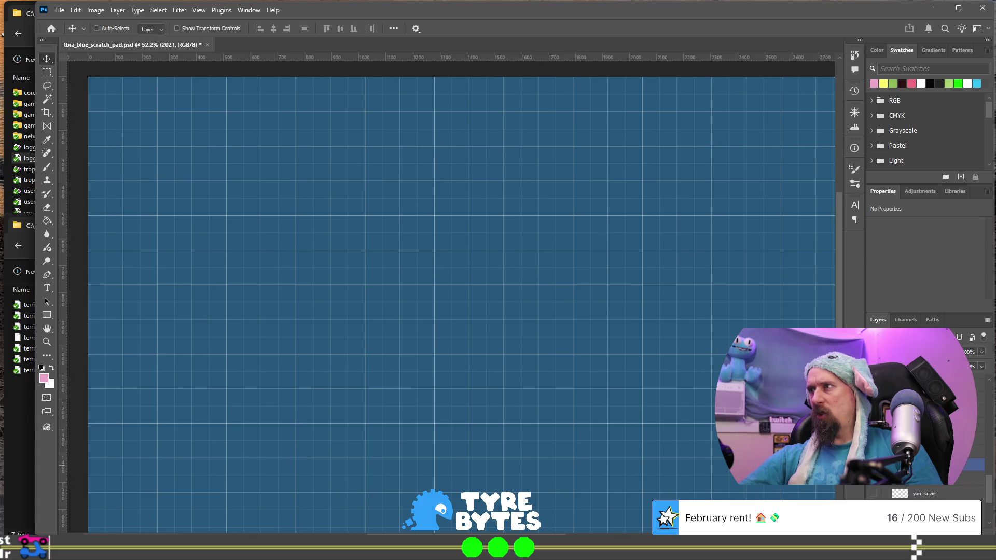
left_click(923, 451)
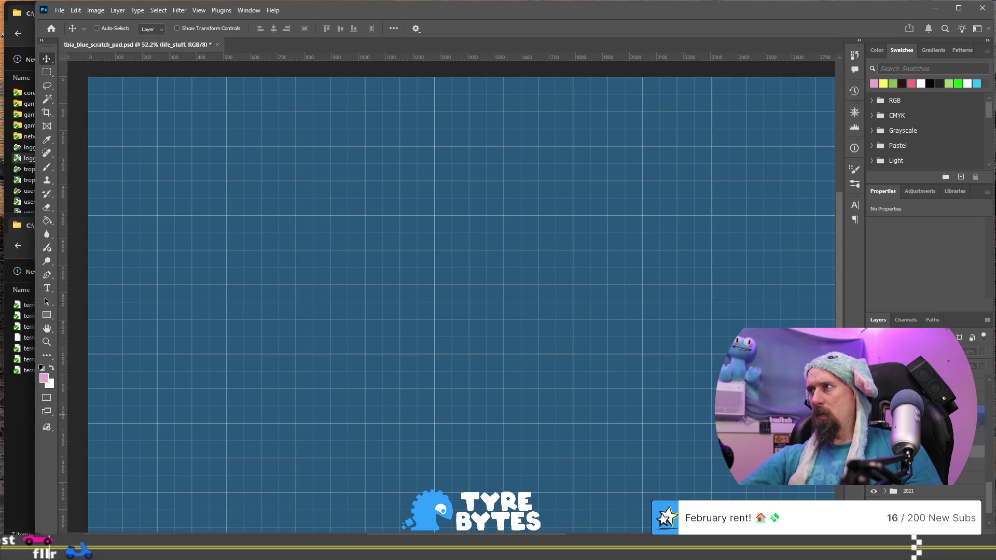
key("alt+bracketleft")
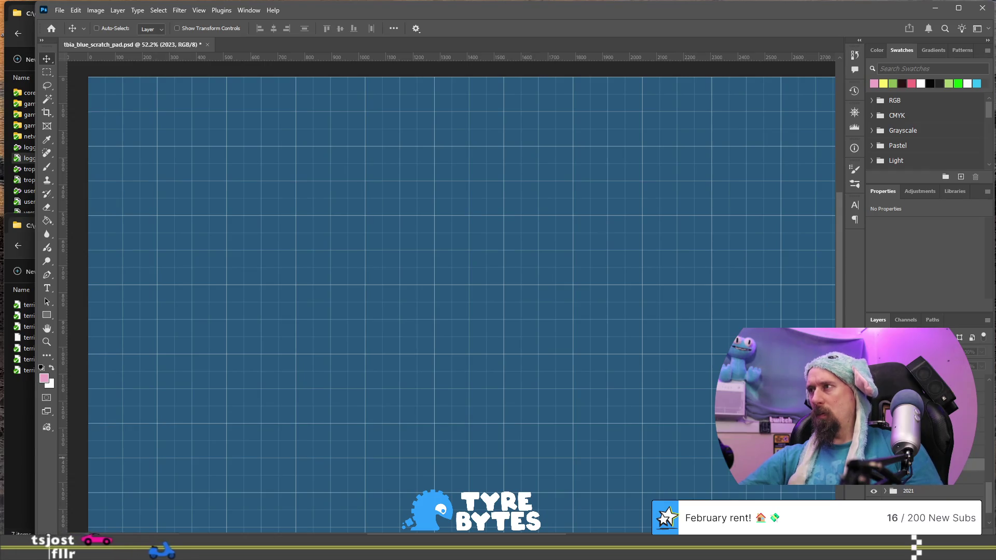
scroll(925, 415, "up", 2)
left_click(926, 451)
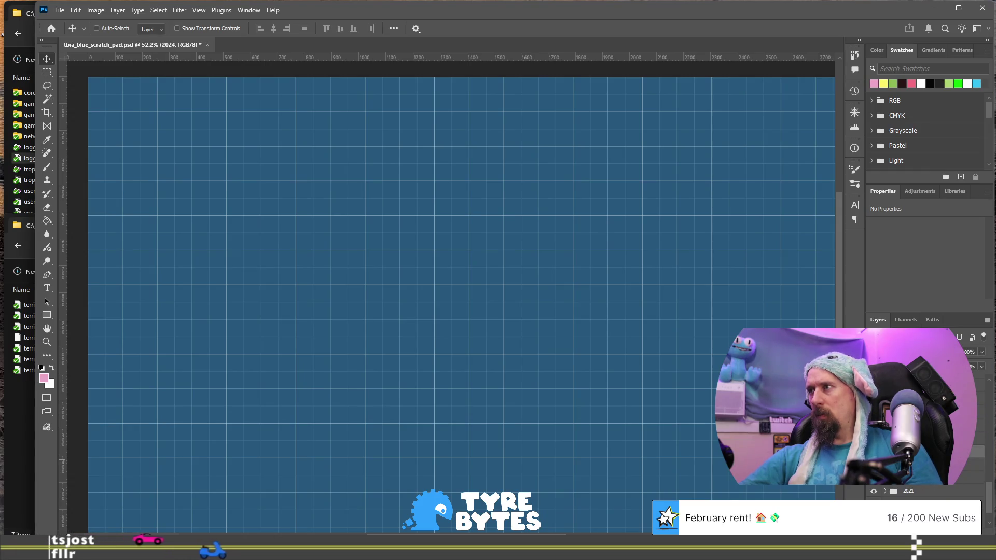
Reselect life_stuff, then drag the game_jams layer higher in the stack
left_click(937, 498)
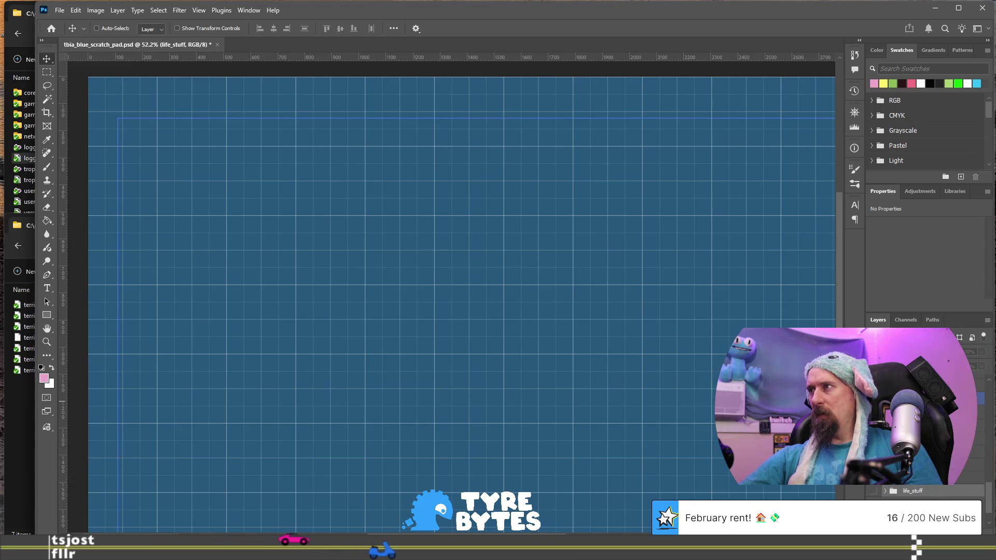
left_click(941, 485)
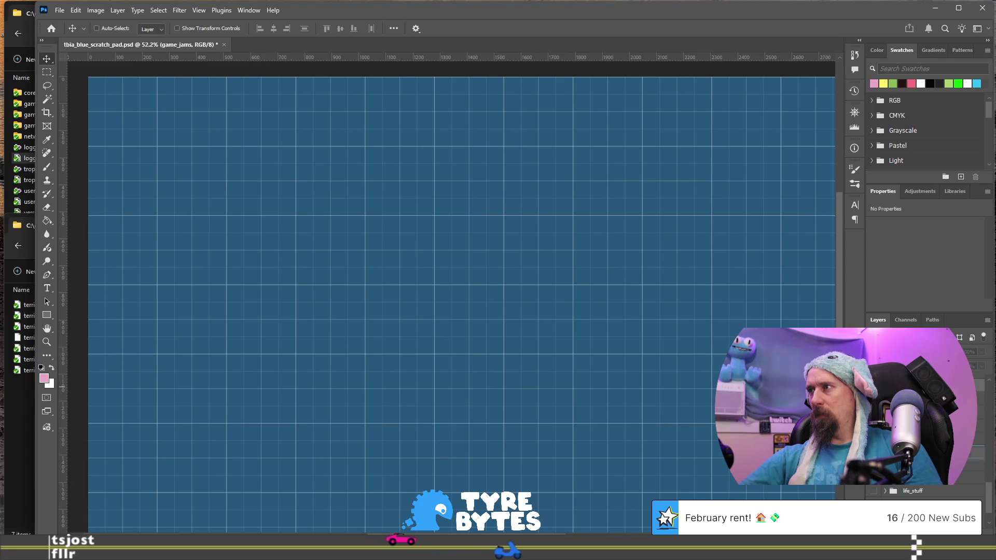
left_click_drag(941, 486, 942, 489)
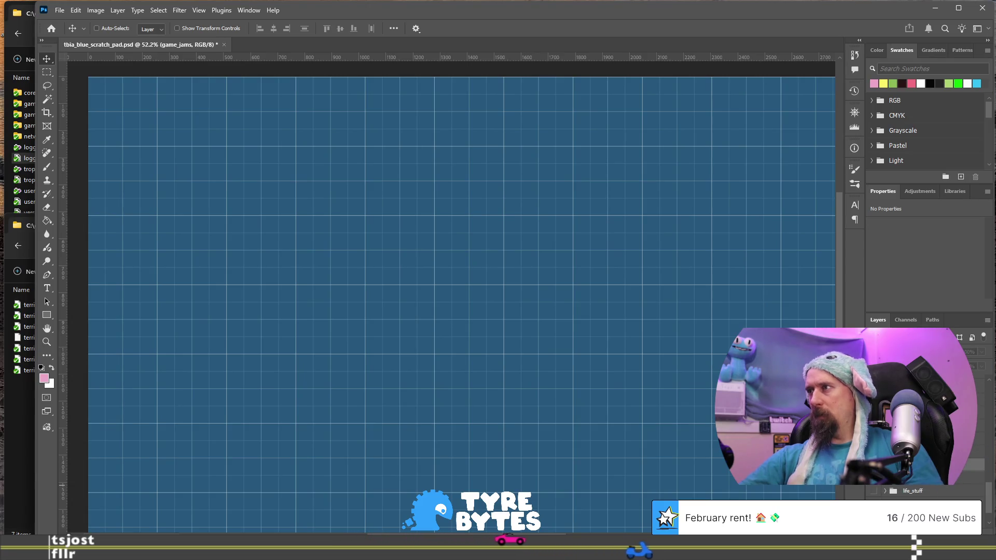
scroll(924, 487, "down", 1)
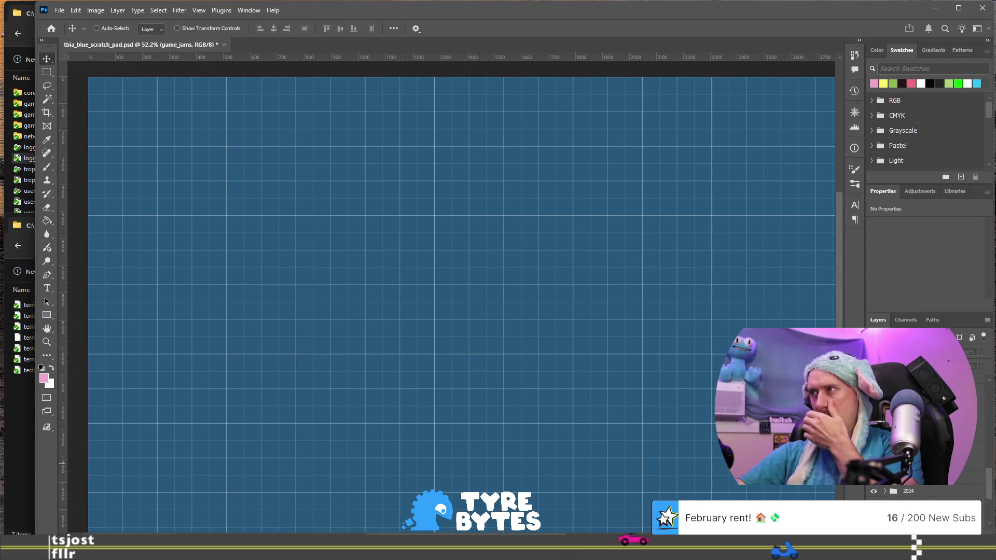
scroll(923, 488, "up", 3)
scroll(923, 493, "down", 2)
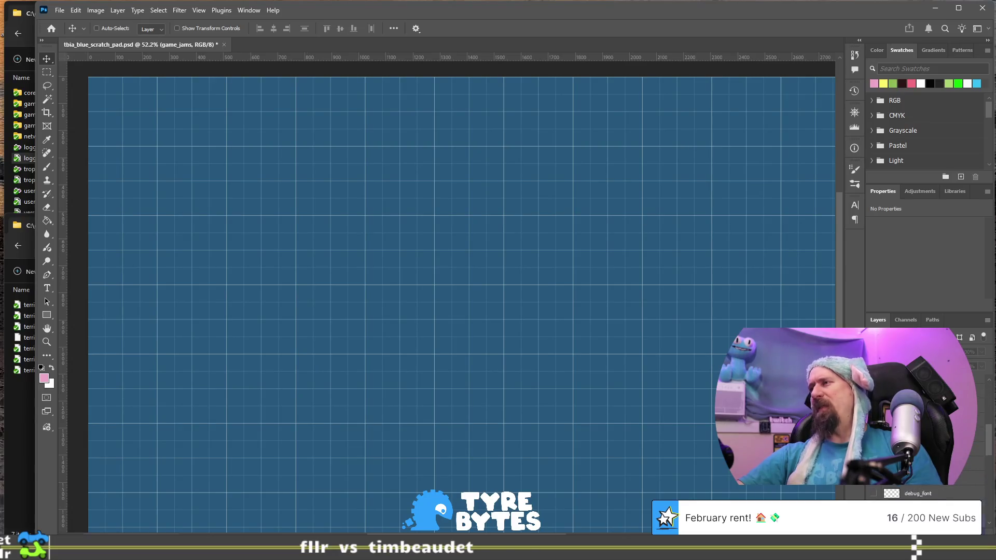
scroll(923, 415, "down", 1)
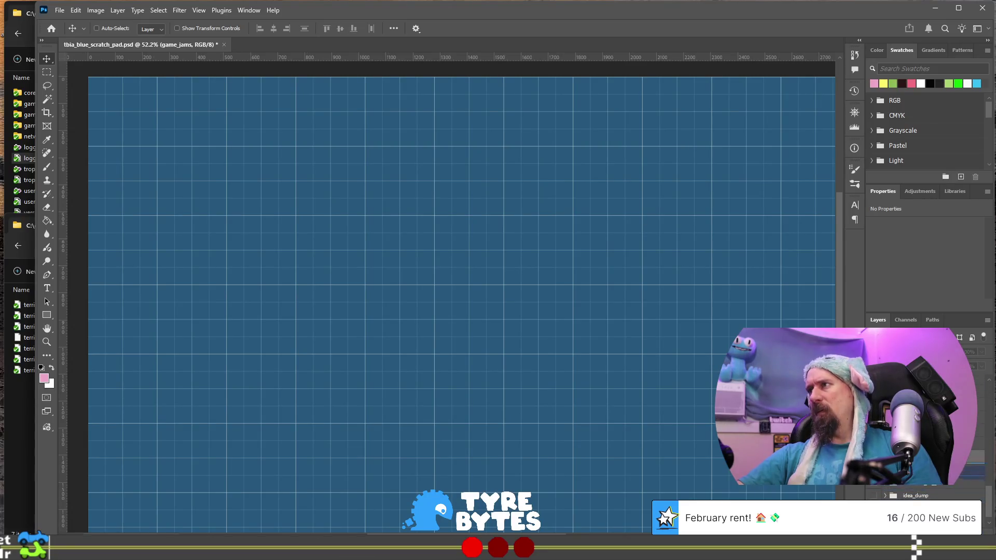
left_click(913, 391)
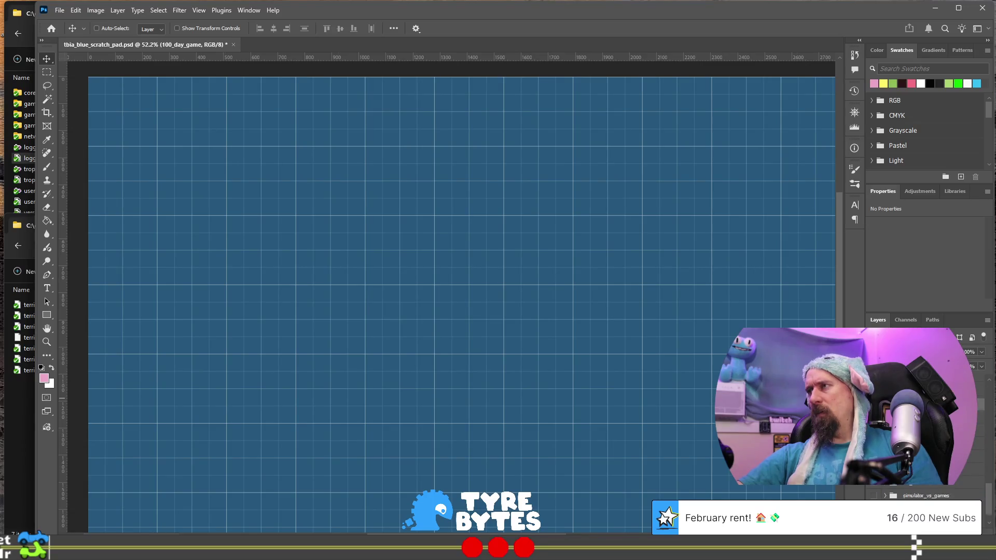
scroll(923, 415, "up", 1)
scroll(923, 415, "up", 1)
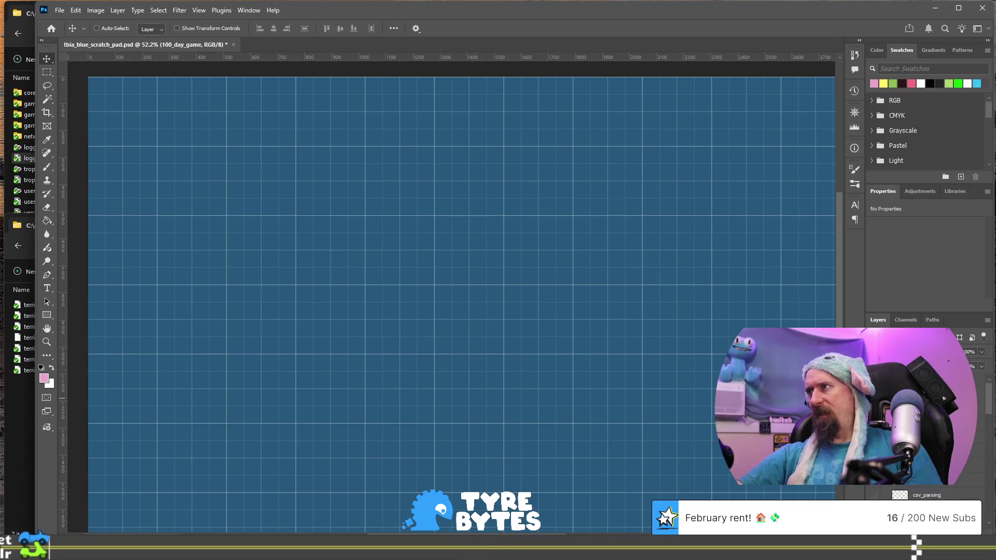
scroll(923, 415, "up", 1)
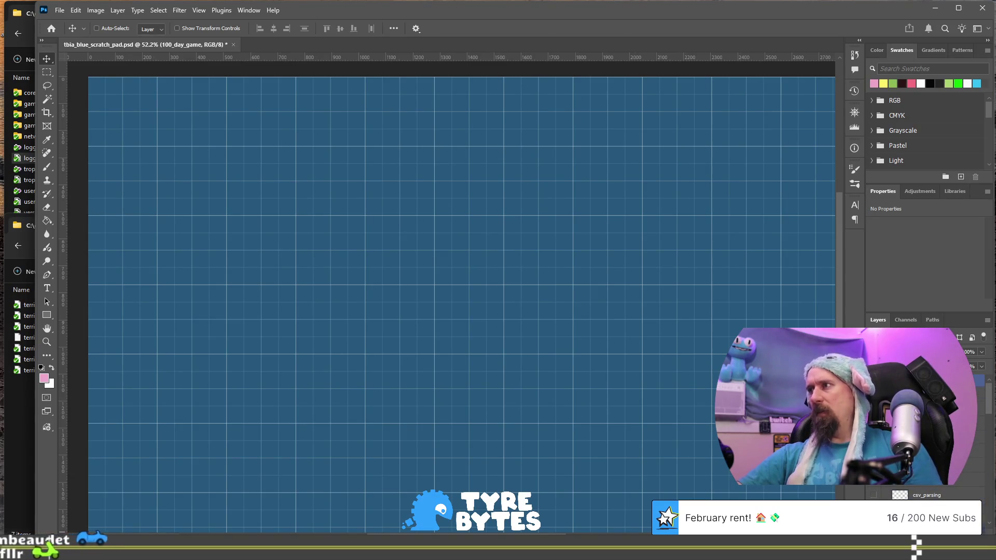
scroll(923, 415, "up", 1)
scroll(923, 415, "down", 3)
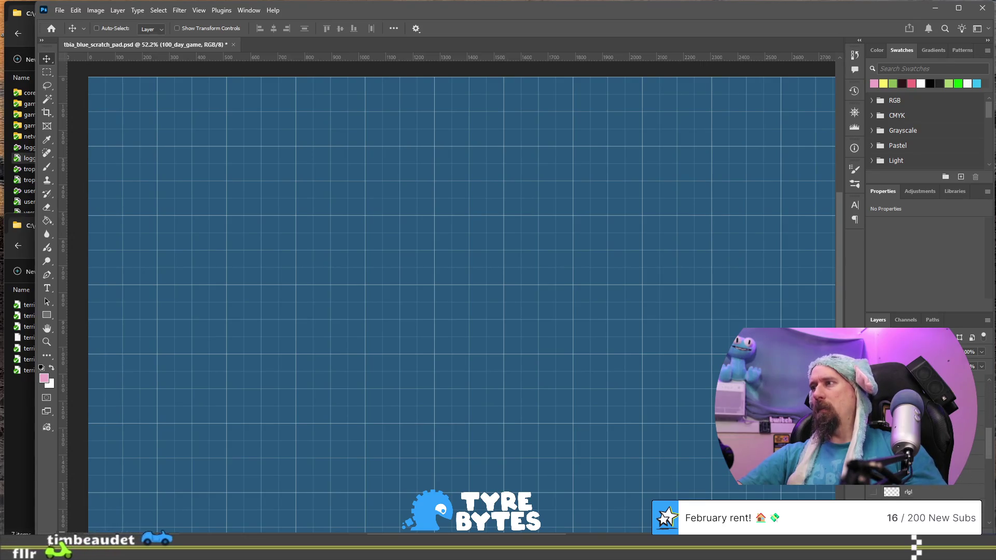
scroll(923, 415, "up", 2)
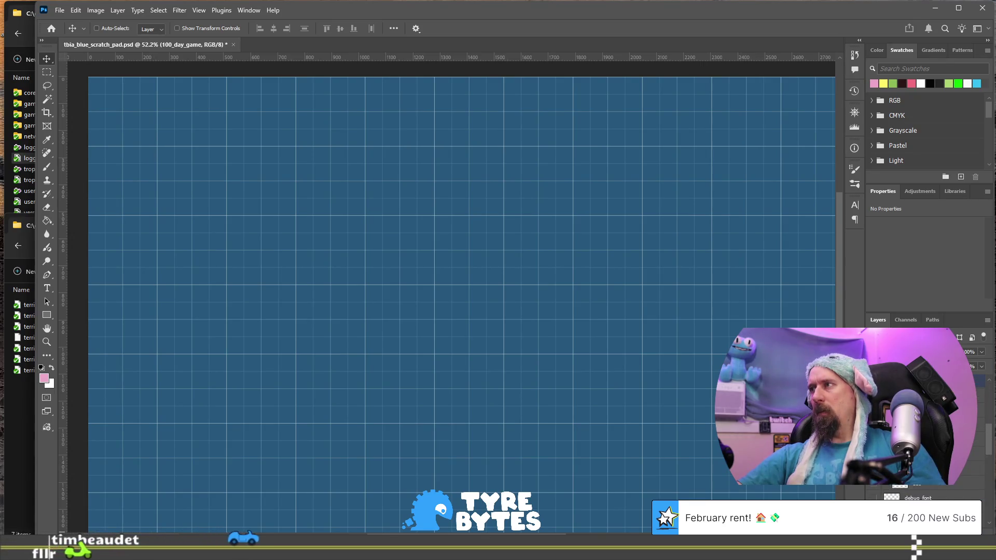
left_click(924, 394)
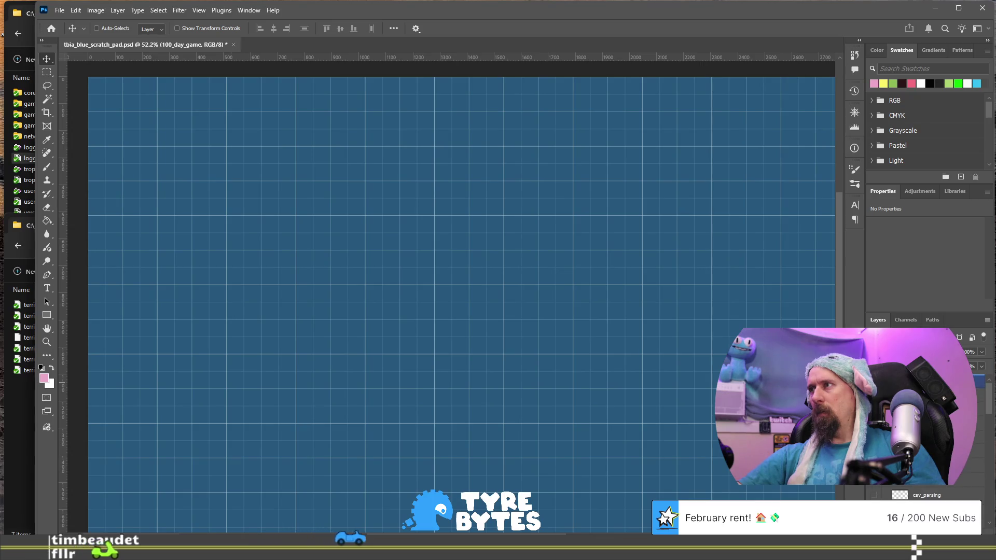
left_click(923, 381)
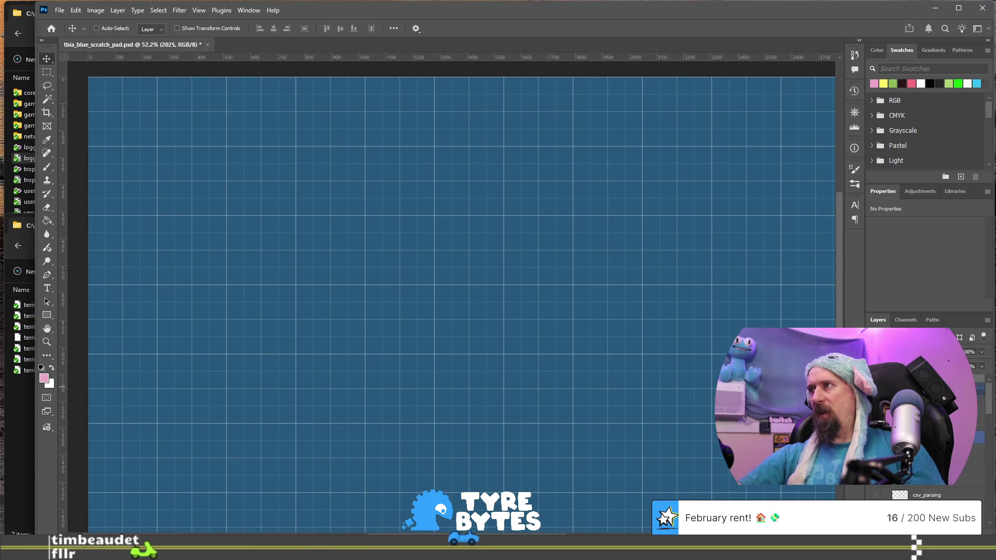
scroll(924, 415, "down", 2)
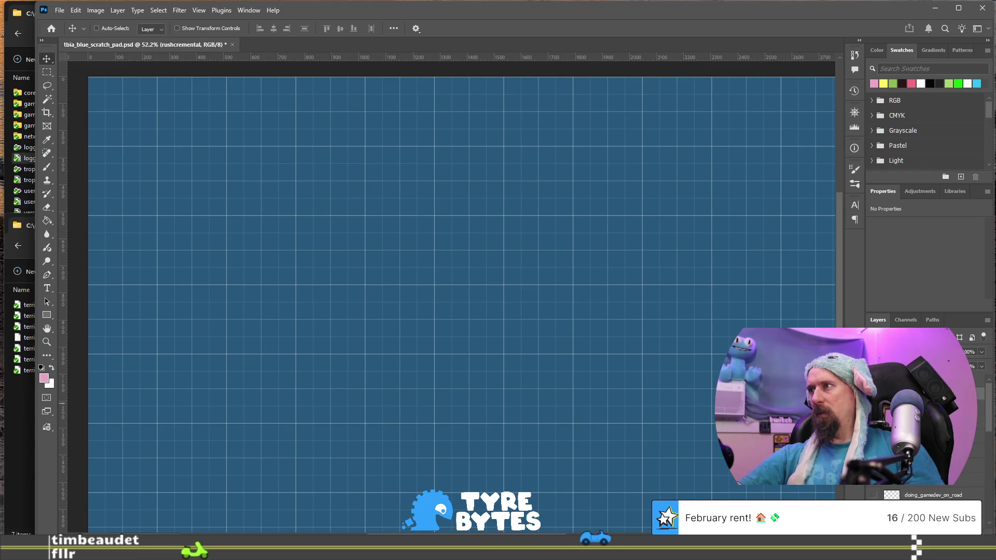
scroll(923, 487, "down", 2)
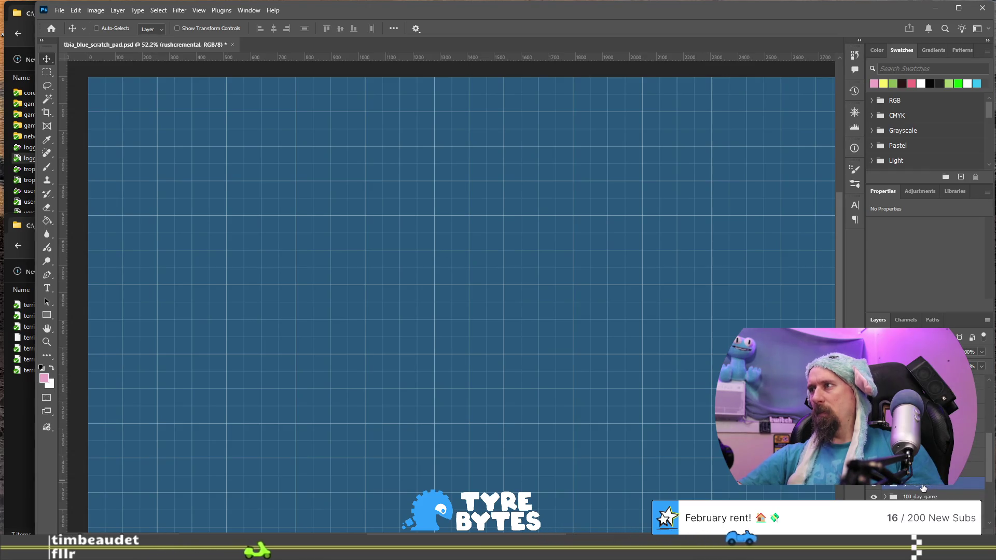
left_click(920, 497)
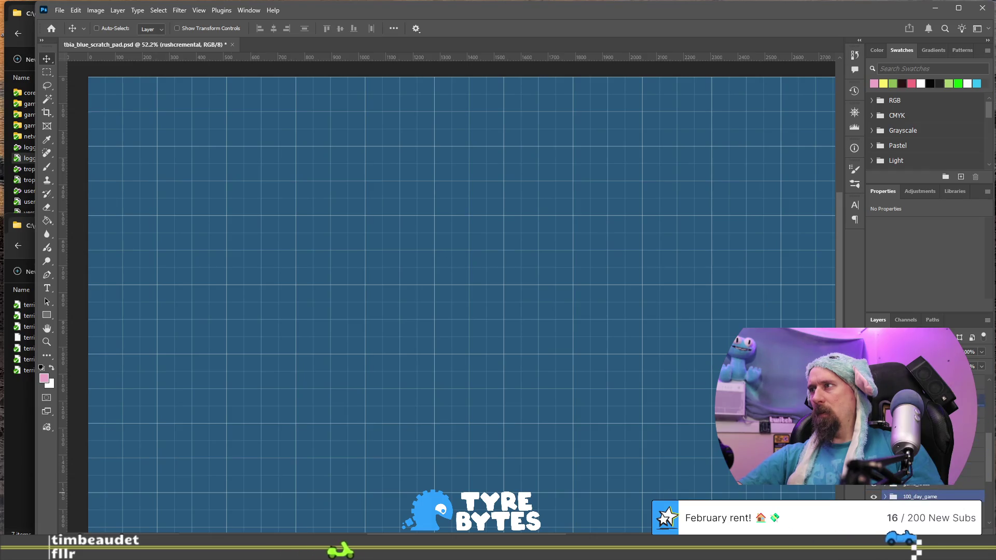
scroll(923, 492, "down", 2)
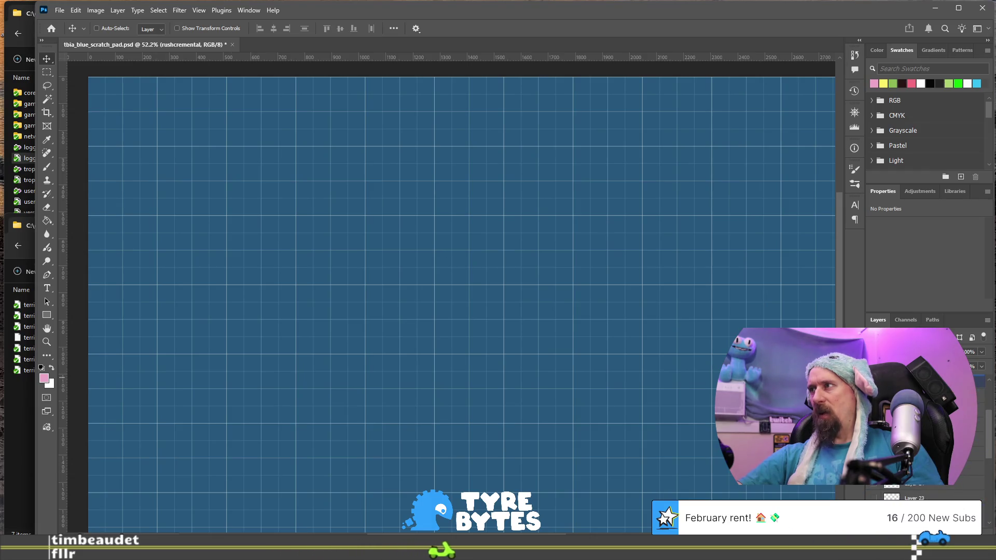
scroll(923, 492, "up", 1)
left_click(920, 467)
left_click(921, 467)
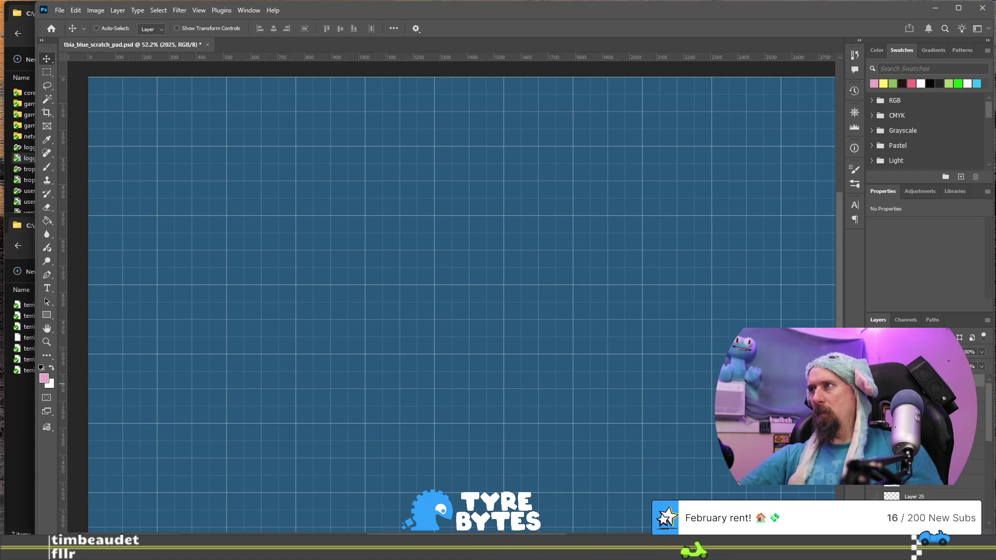
scroll(923, 467, "down", 1)
scroll(923, 467, "down", 3)
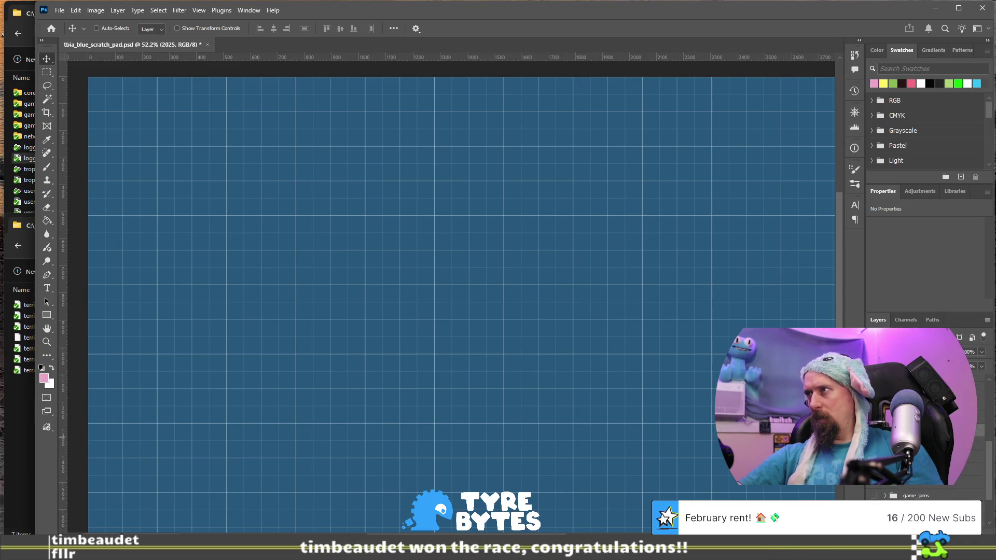
scroll(923, 466, "down", 1)
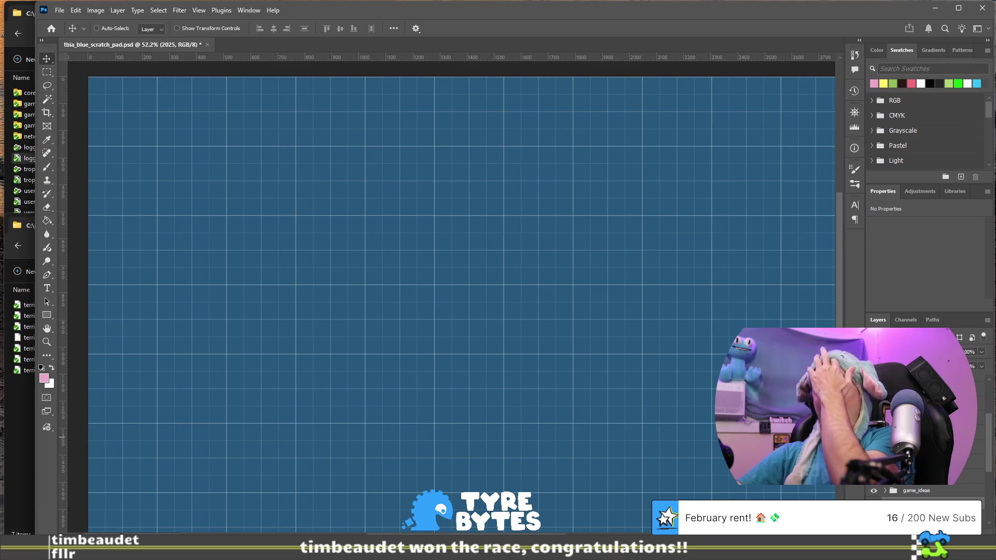
scroll(923, 466, "down", 1)
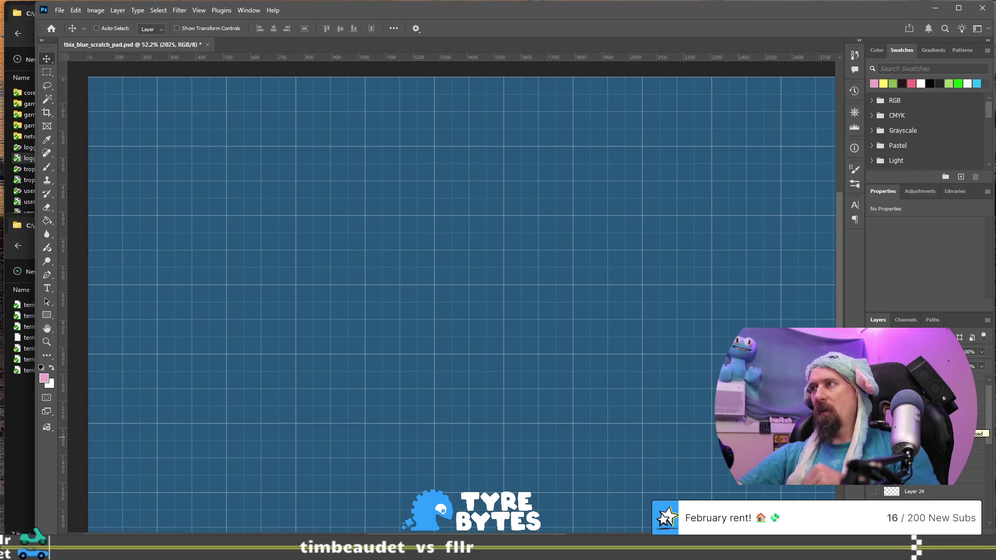
left_click(927, 454)
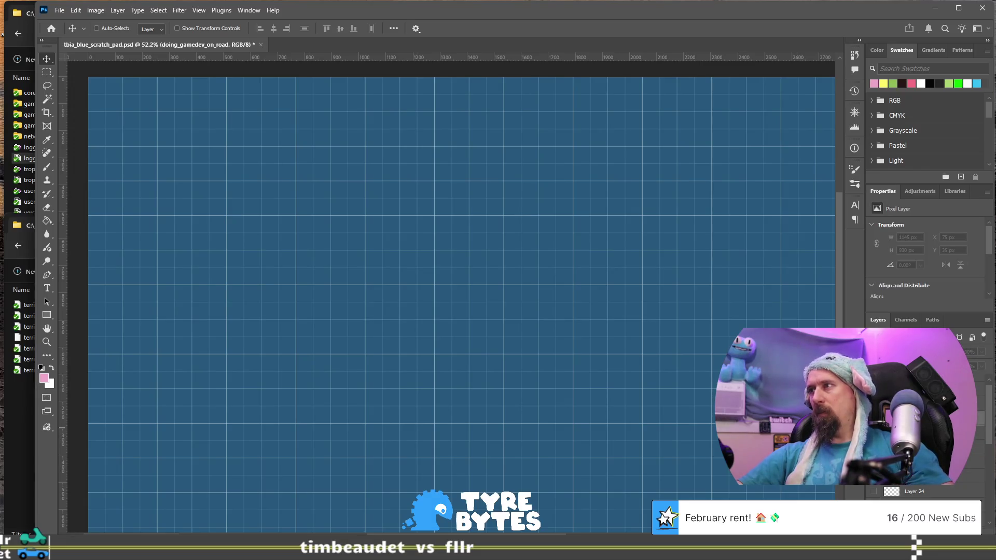
left_click(927, 454)
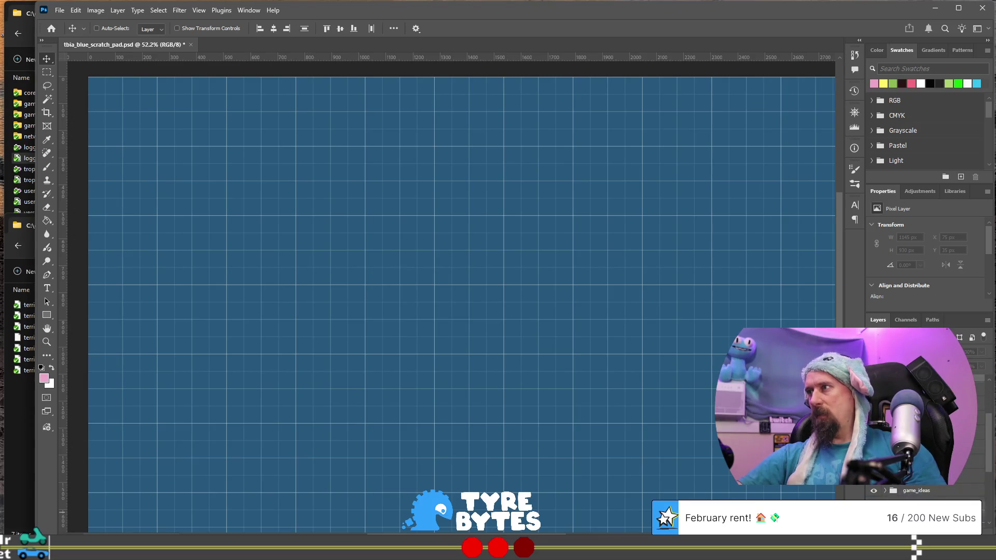
left_click(927, 454)
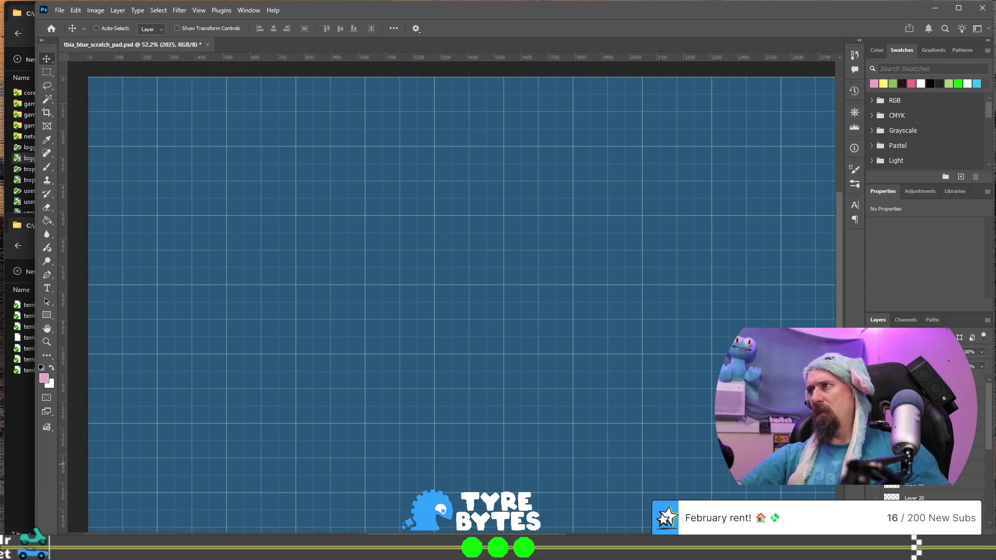
Preview the 3000px aspect, challenge/ability flow chart and item list sketches, hiding each again
left_click(876, 454)
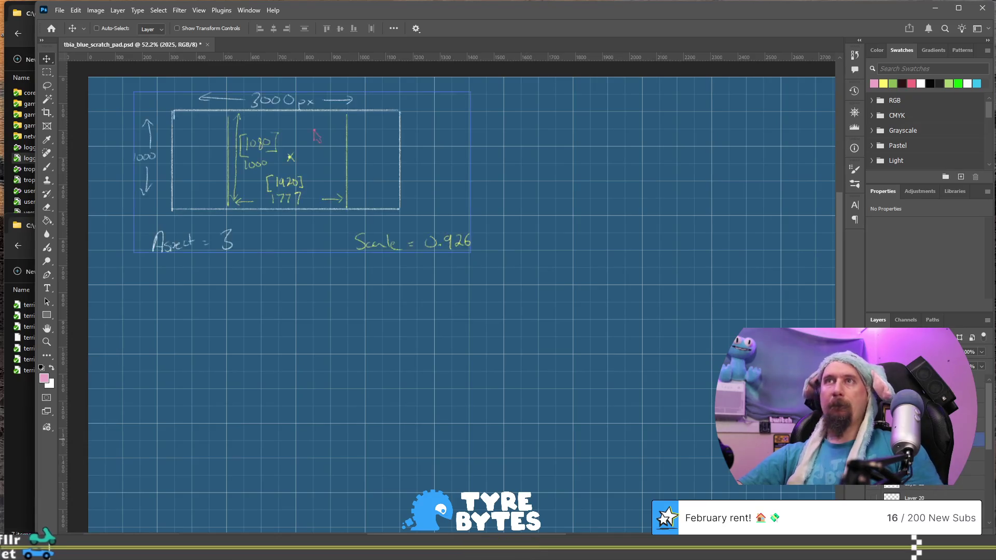
left_click(876, 454)
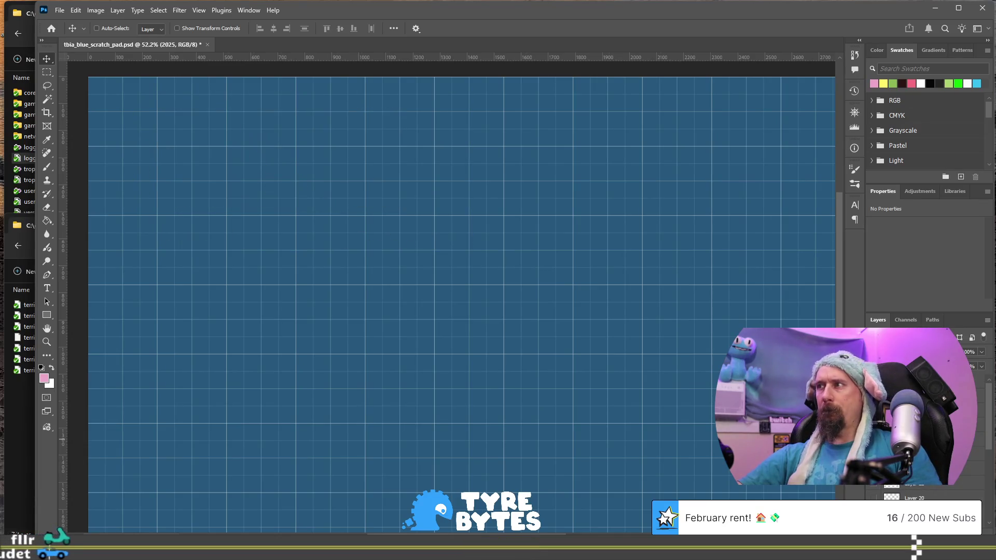
left_click(876, 469)
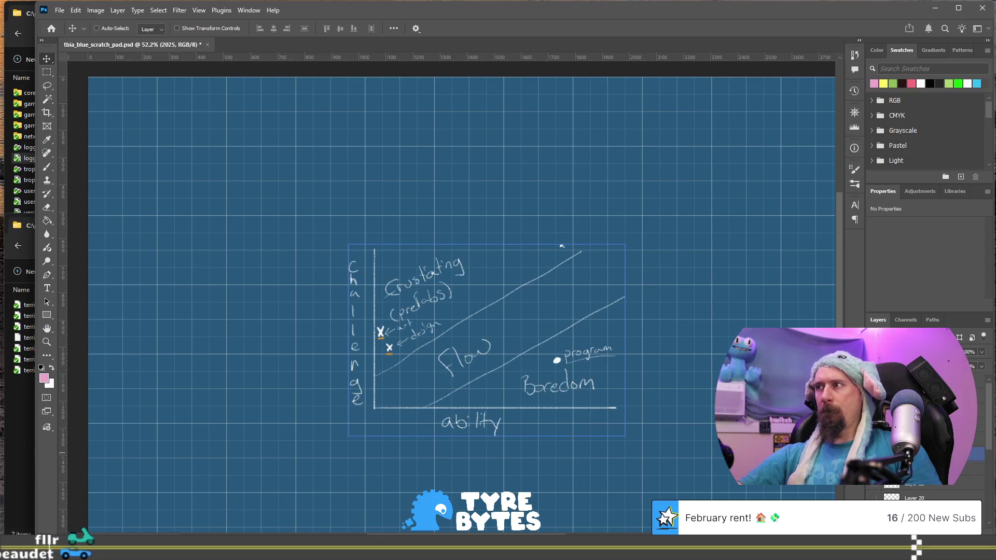
left_click(876, 454)
left_click(876, 469)
left_click(876, 455)
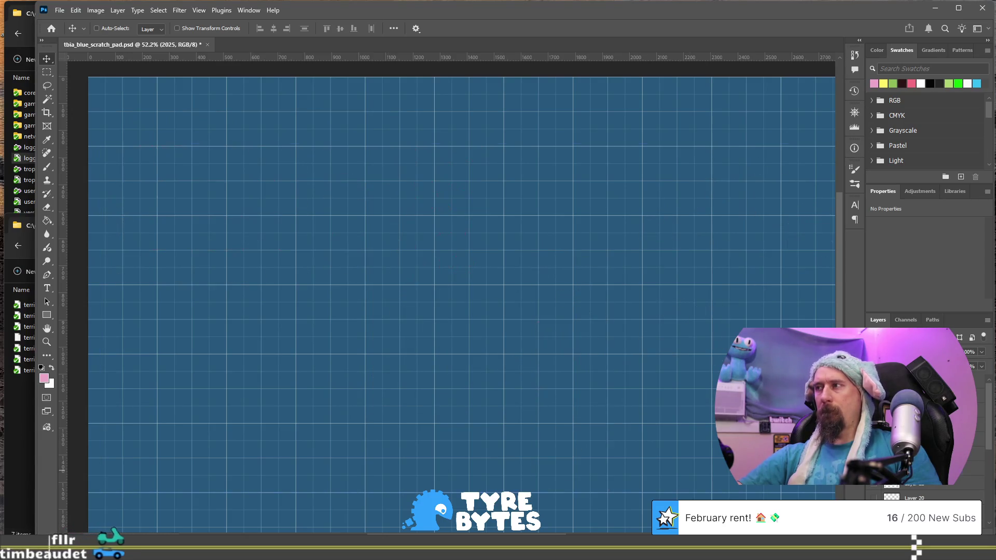
left_click(875, 469)
Put the 2025 layer into a new layer group with Ctrl+G
left_click(913, 467)
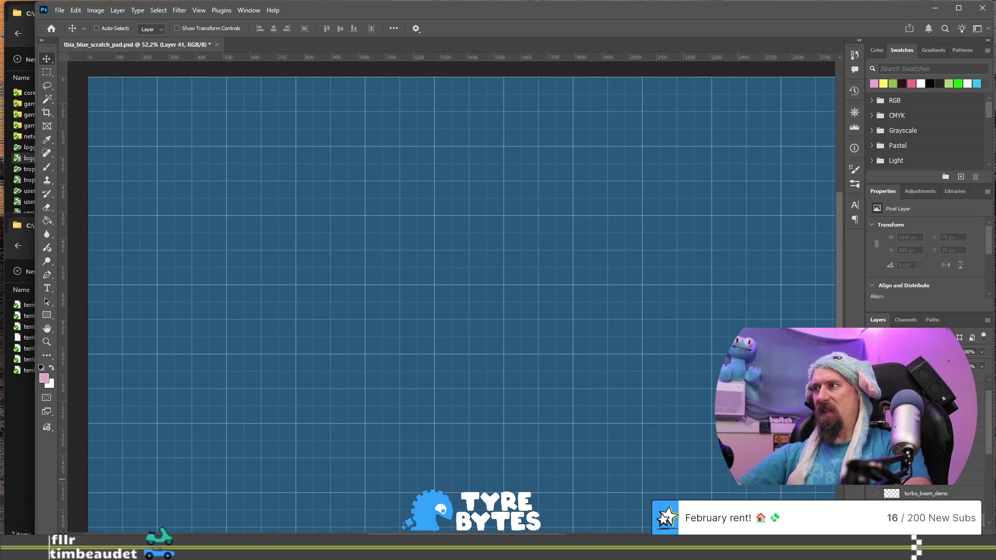
left_click(909, 494)
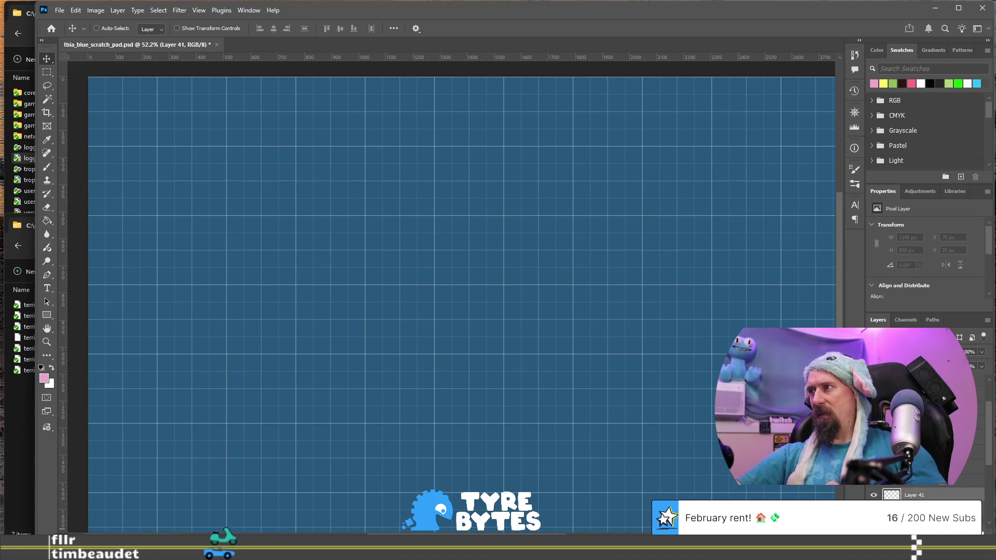
key("ctrl+g")
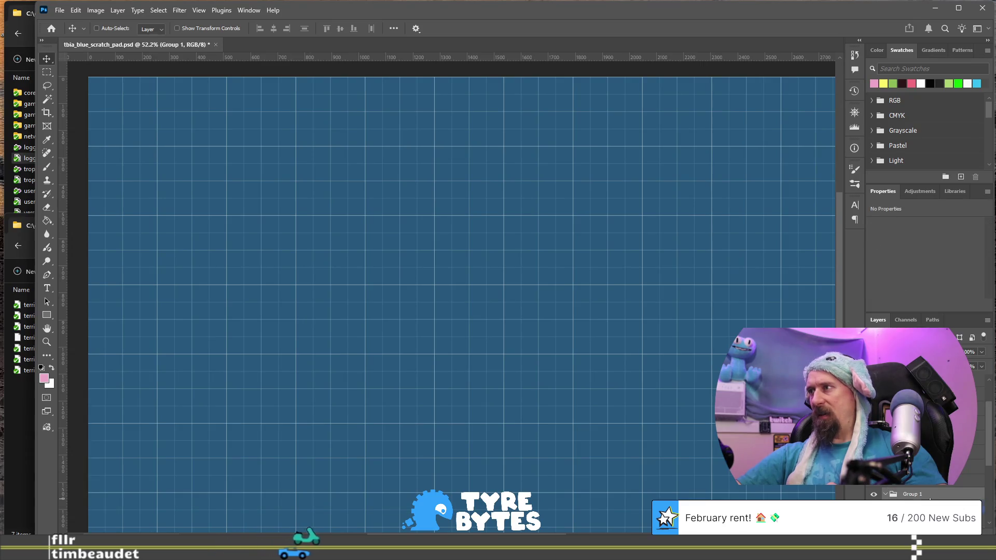
scroll(926, 490, "down", 1)
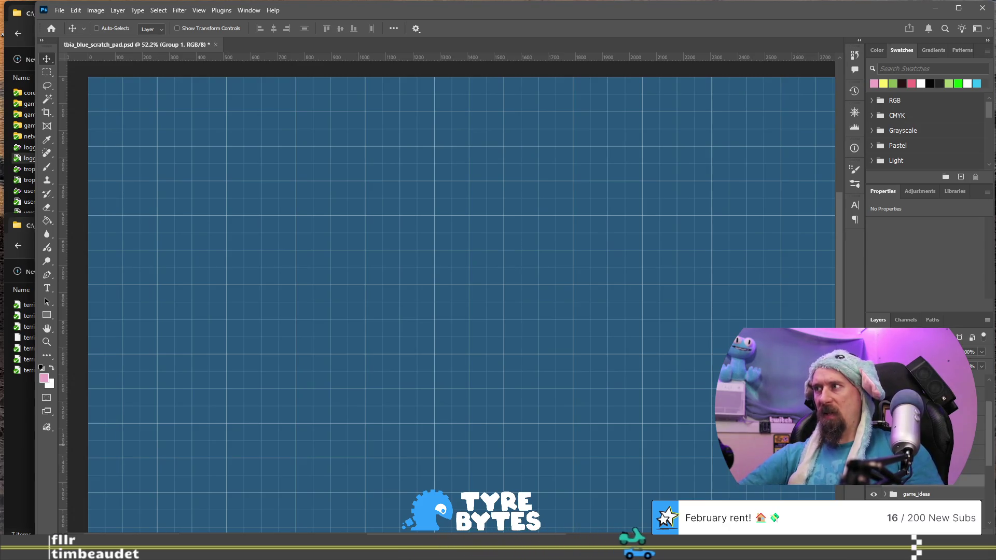
left_click(923, 466)
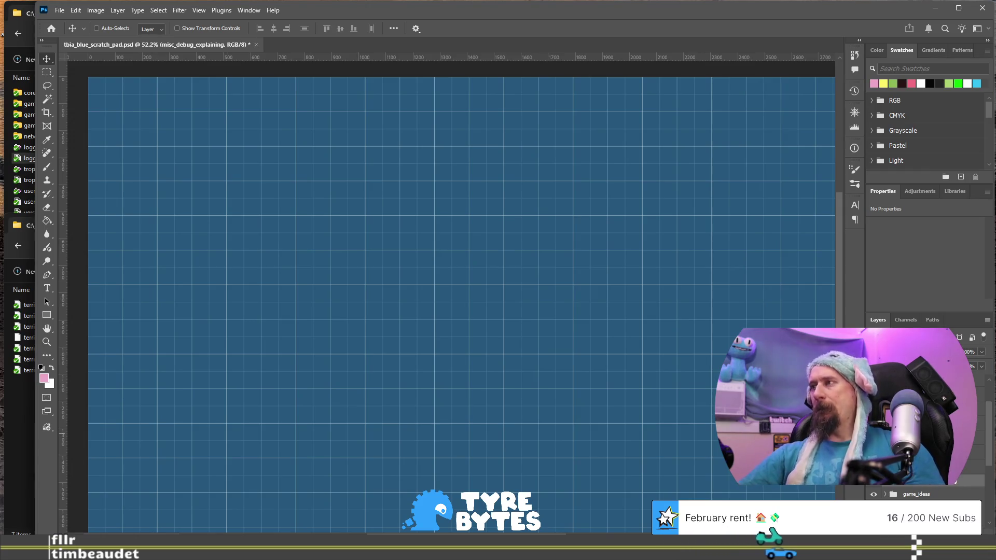
Preview the Steam and Dev live sketch, then reveal the Old/New text rendering sketch on Layer 20
left_click(874, 467)
left_click(874, 467)
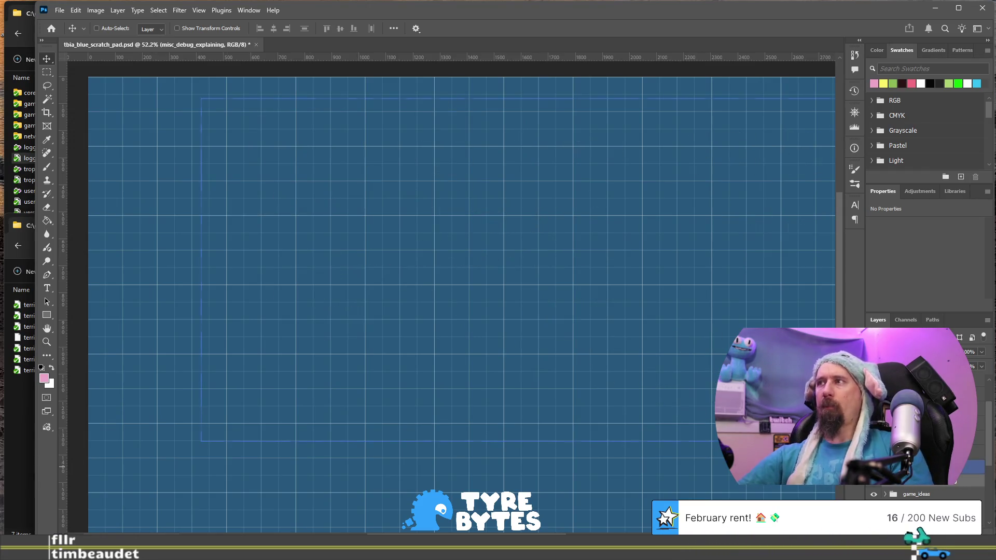
left_click(873, 452)
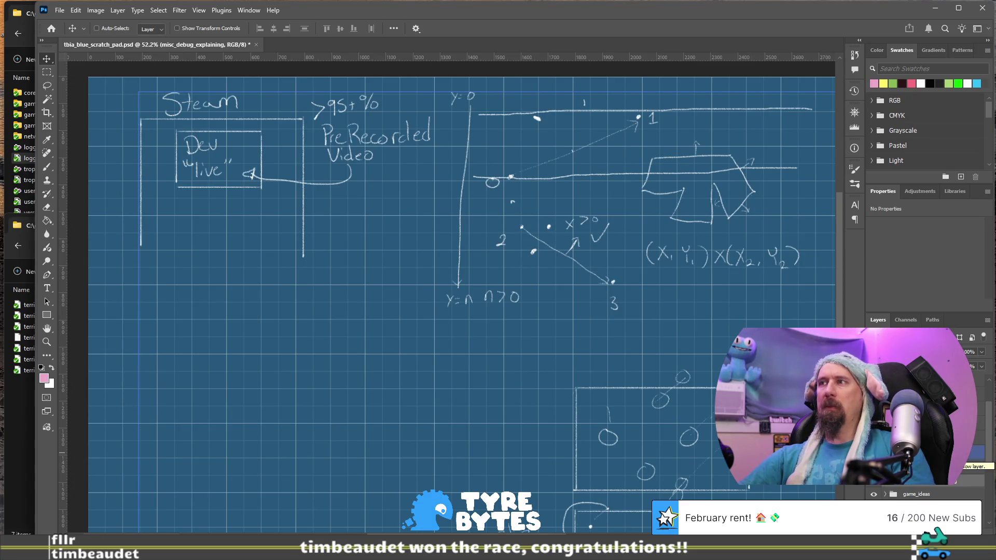
left_click(873, 453)
left_click(969, 467)
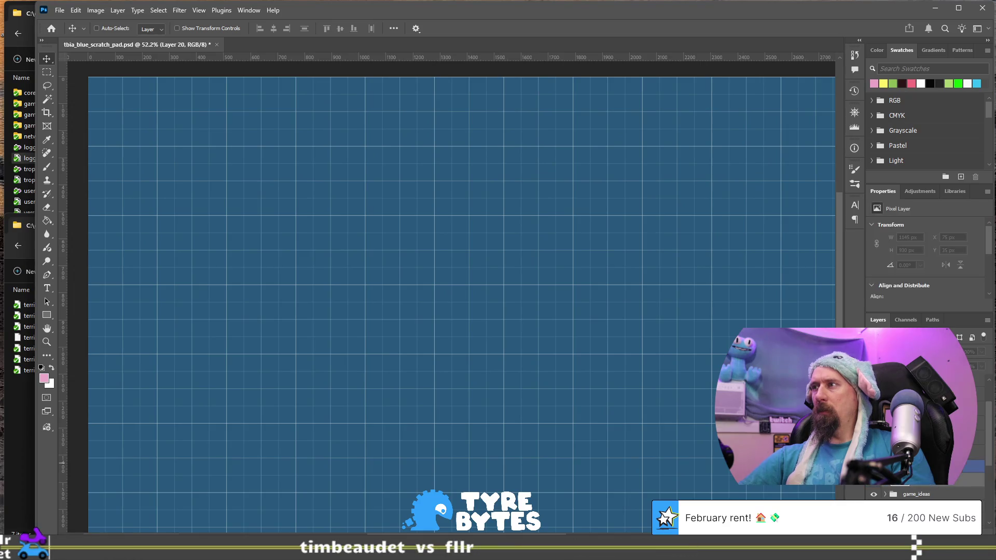
left_click(873, 438)
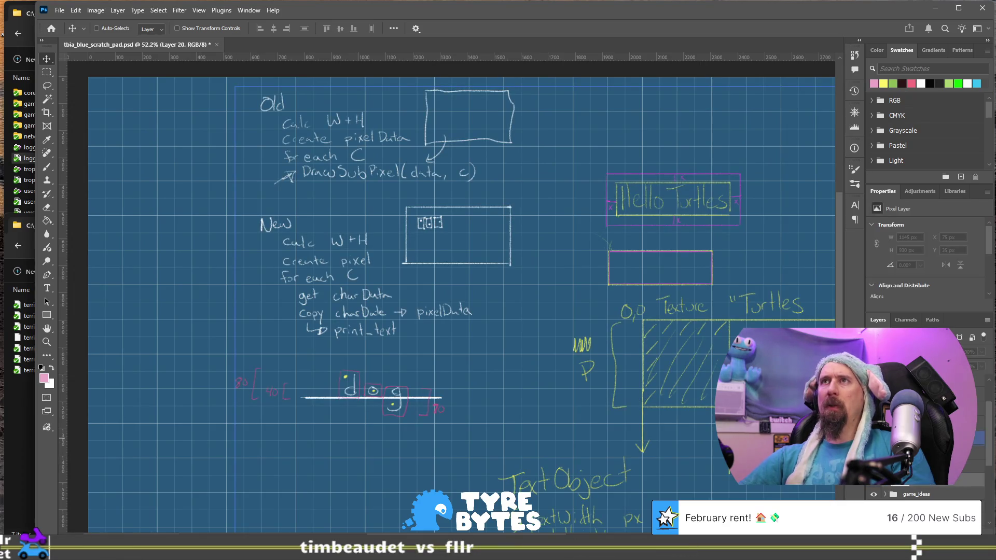
scroll(684, 342, "down", 4)
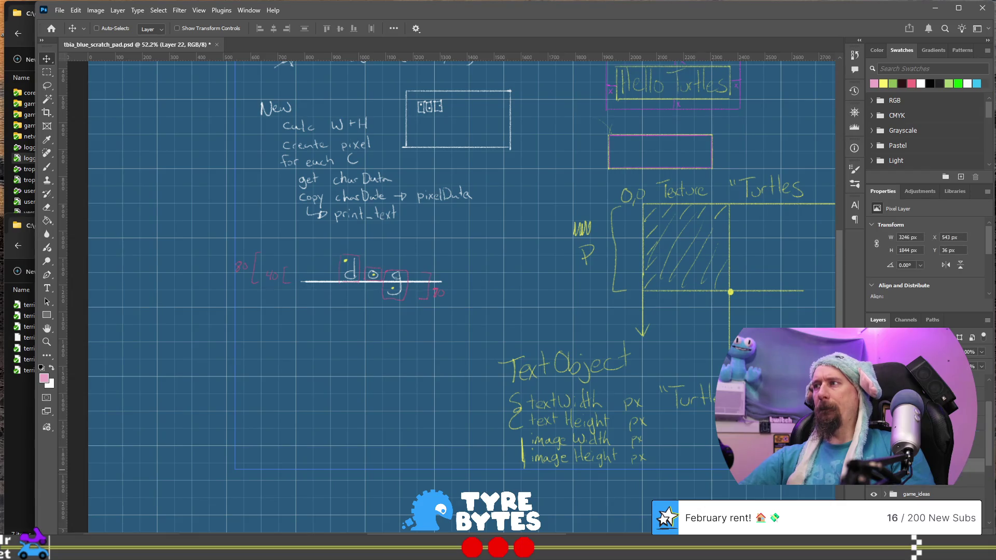
Toggle the item list, flow chart and 3000px aspect-ratio sketches, ending with the aspect diagram hidden
left_click(882, 449)
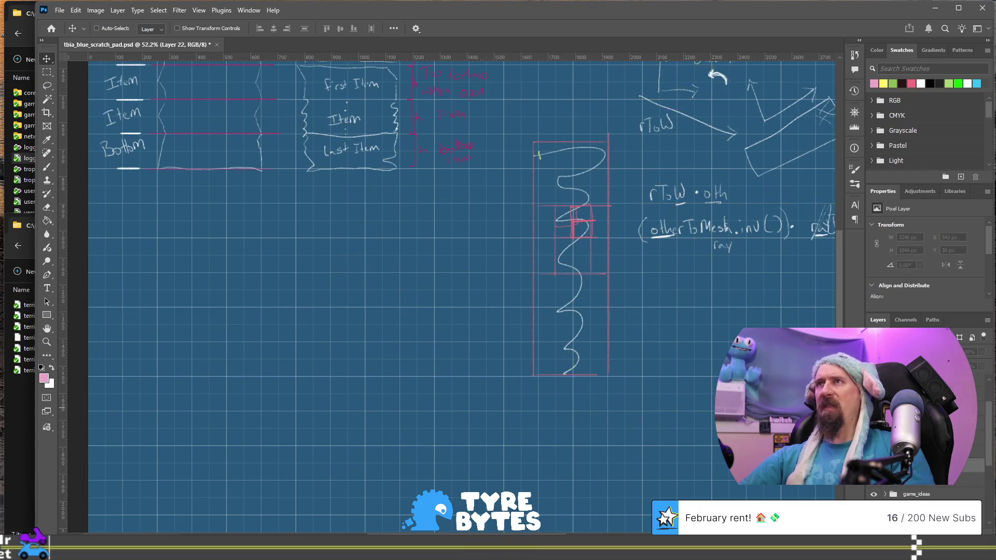
scroll(669, 311, "up", 5)
scroll(669, 311, "down", 1)
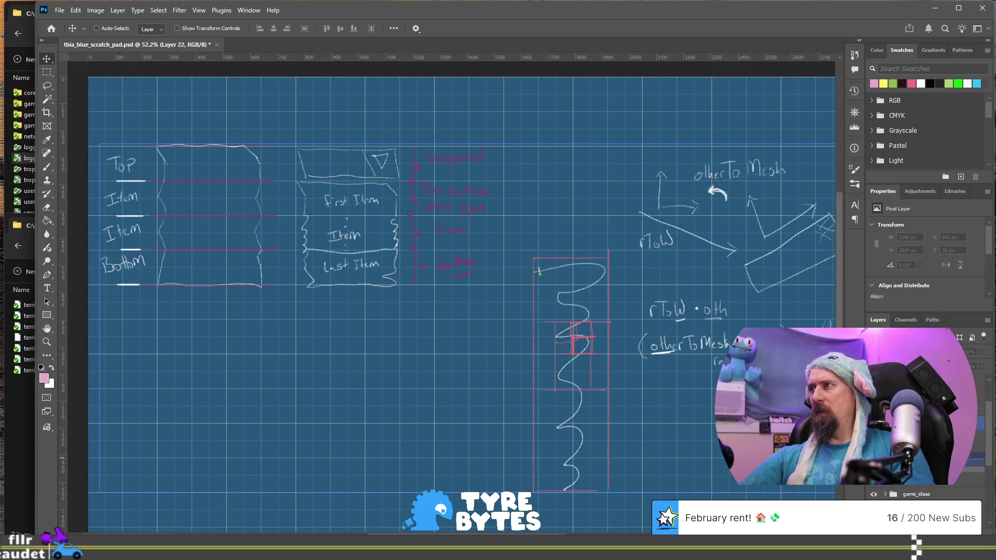
left_click(882, 449)
left_click(881, 410)
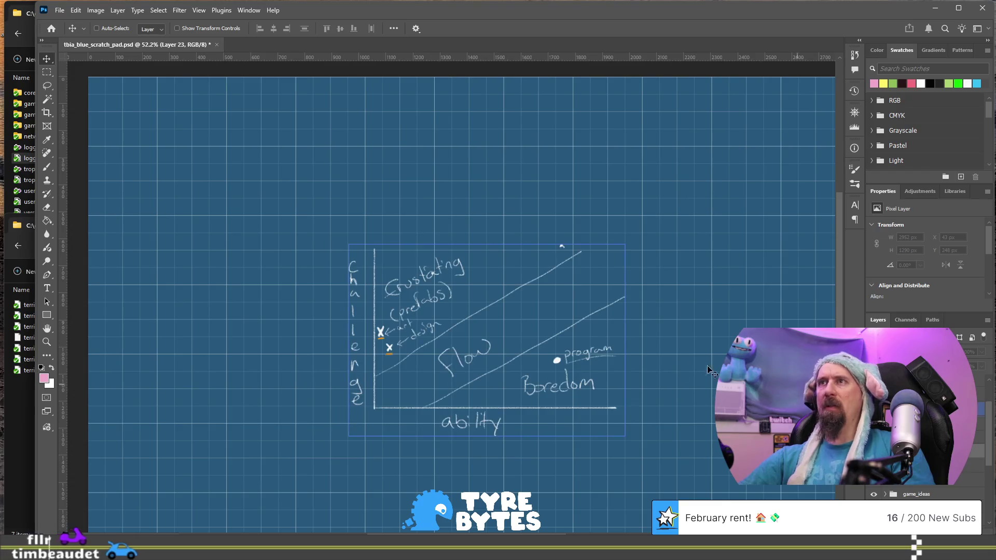
left_click(882, 370)
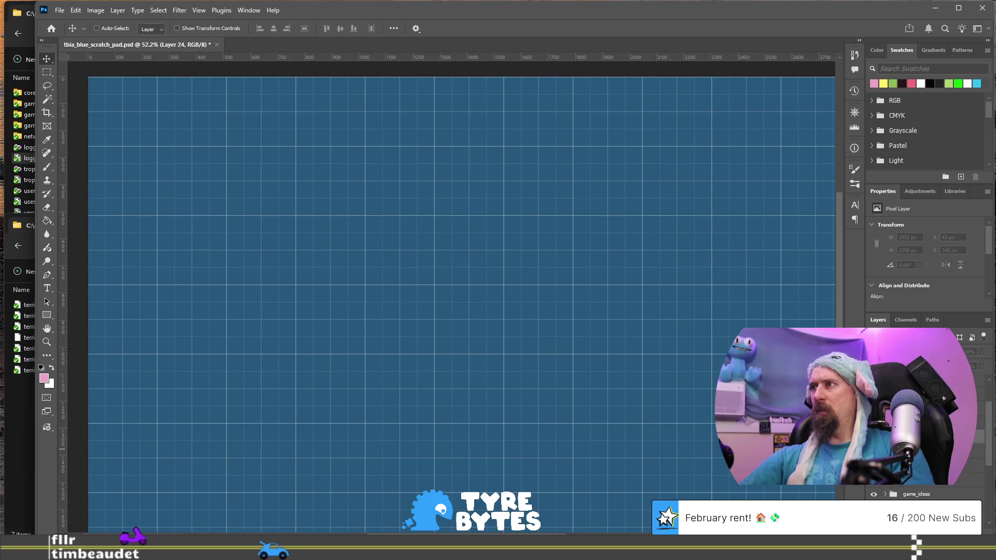
left_click(882, 394)
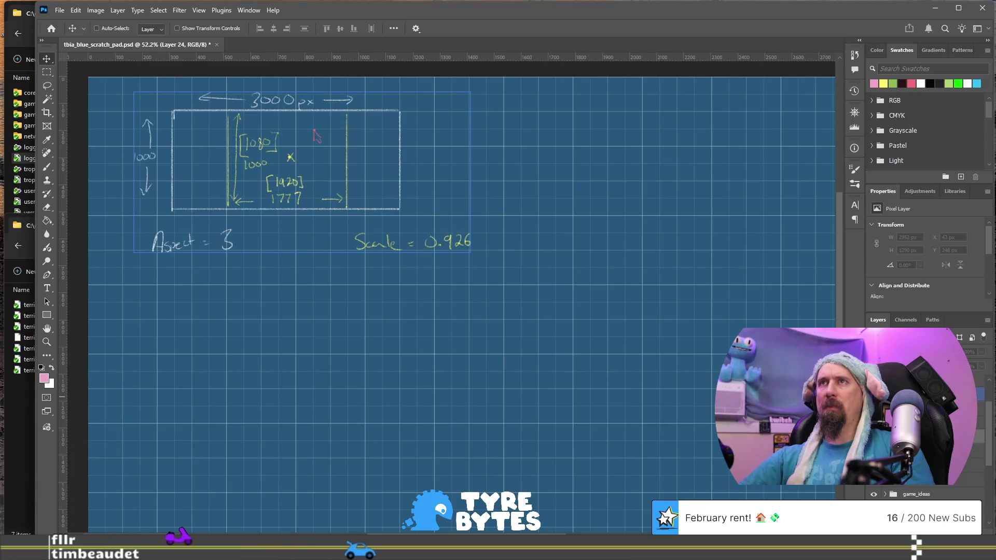
left_click(882, 418)
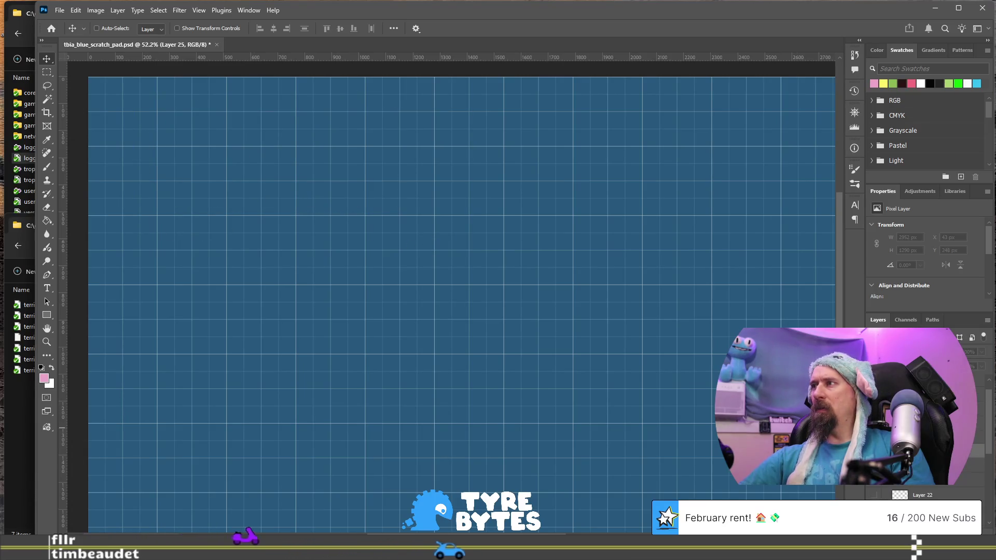
Show the Turbo Boom! Demo sketch and pan across its tracks, leaderboards and server notes
left_click(874, 423)
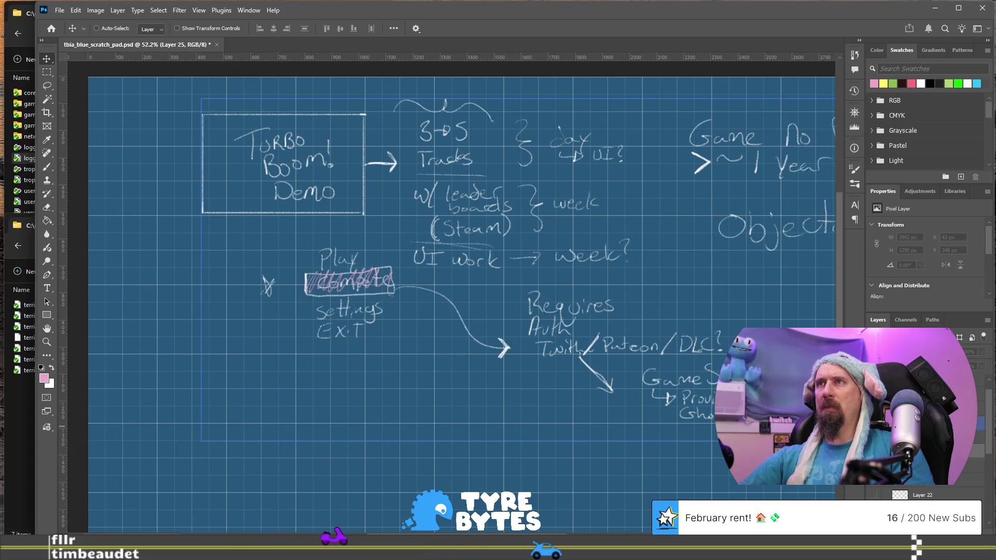
scroll(451, 306, "right", 5)
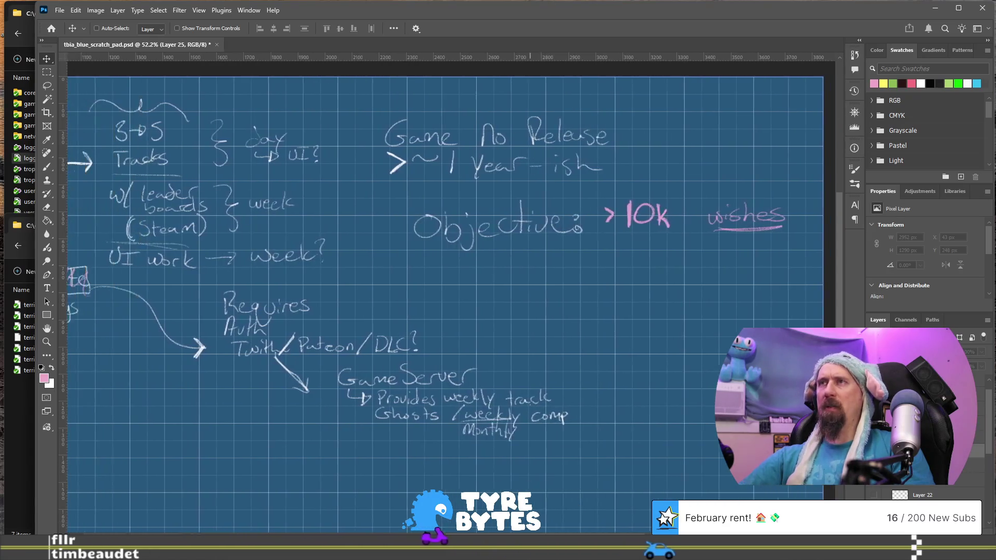
scroll(451, 306, "left", 3)
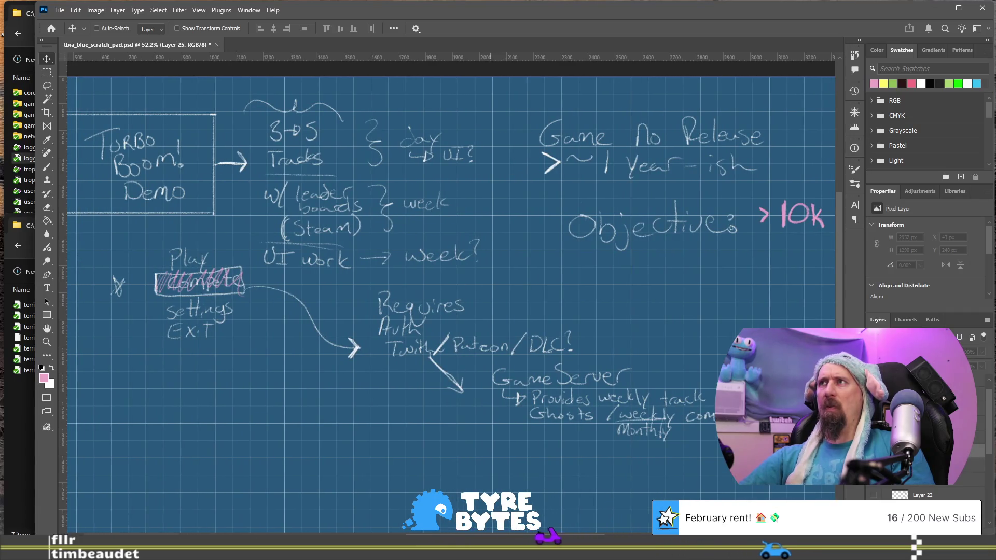
scroll(451, 306, "right", 6)
scroll(483, 532, "left", 6)
scroll(482, 532, "right", 2)
scroll(482, 532, "left", 2)
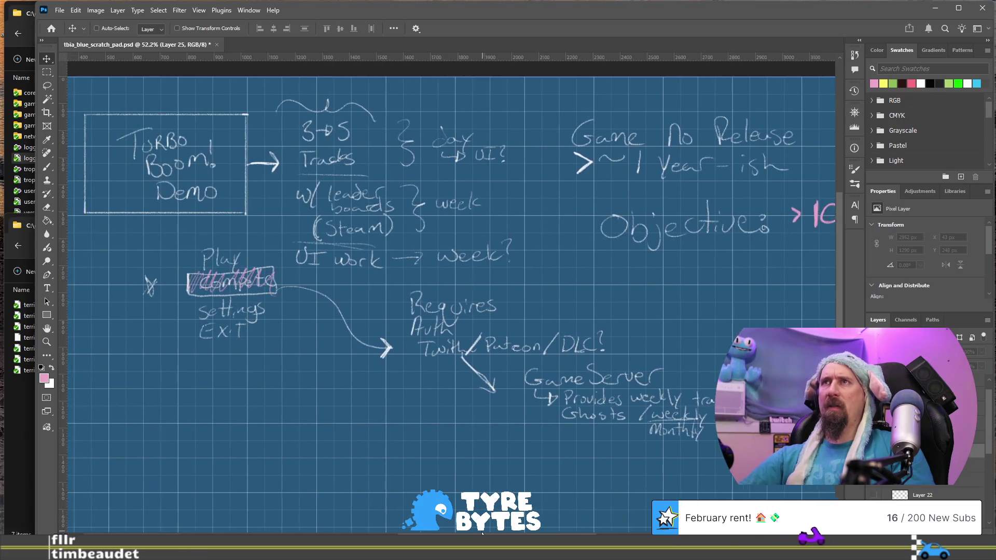
scroll(483, 532, "left", 1)
scroll(483, 531, "left", 1)
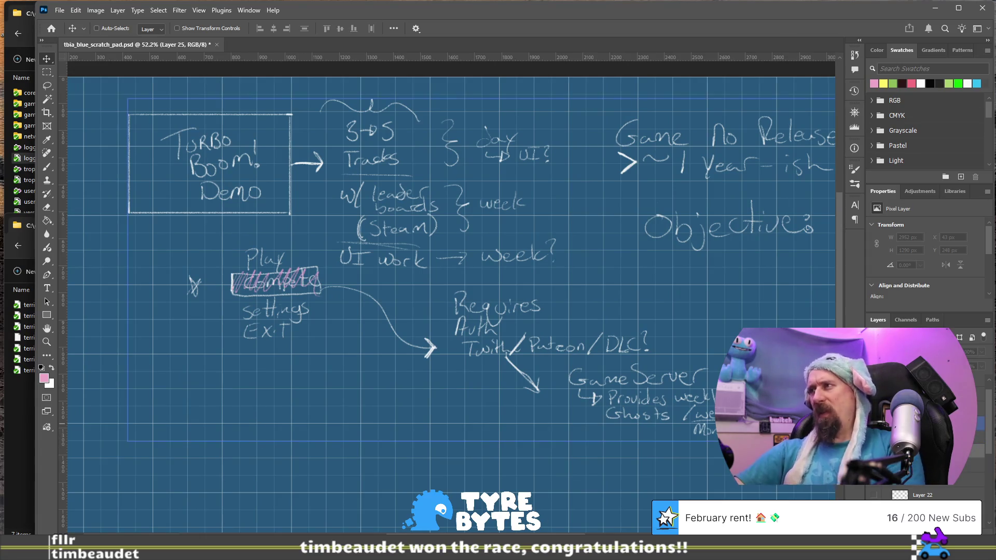
key("alt+[")
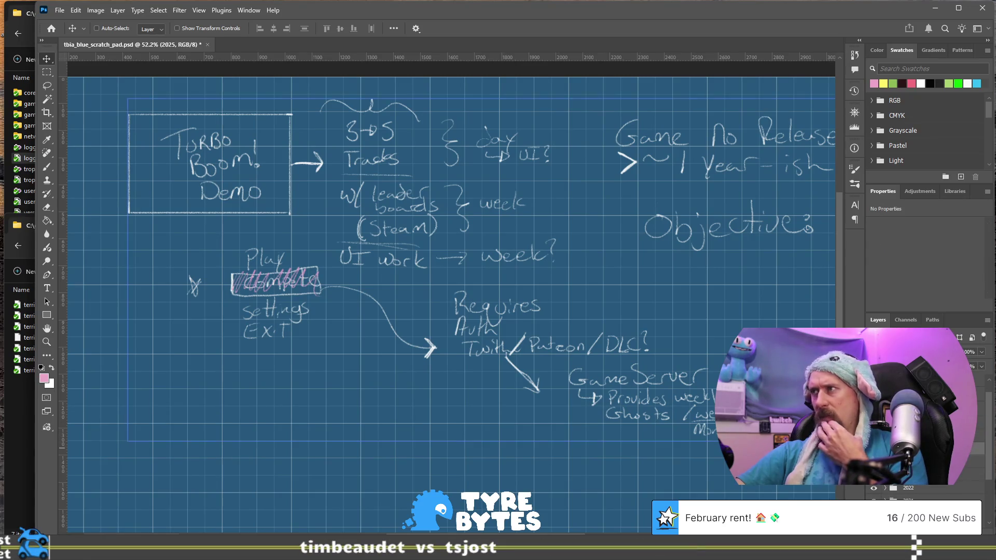
Hide the Turbo Boom sketch and show the yearly timeline notes with their left-margin annotations
key("ctrl+comma")
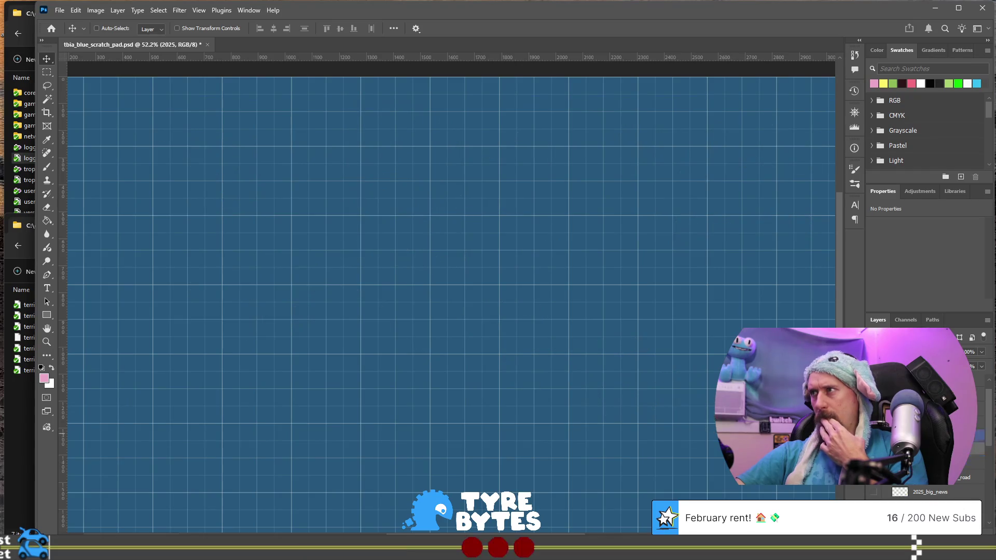
key("ctrl+comma")
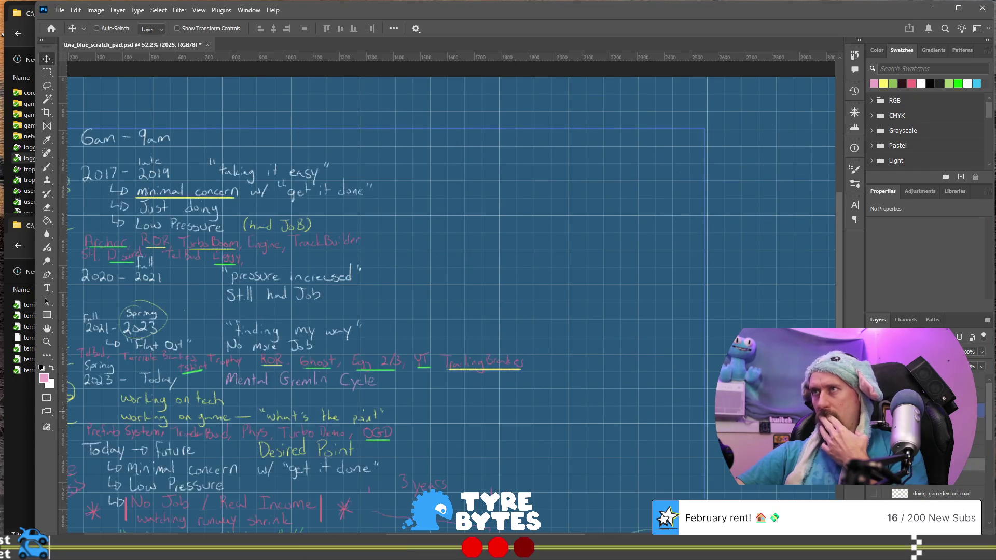
mouse_move(393, 380)
left_mouse_down()
mouse_move(675, 380)
mouse_move(544, 380)
left_mouse_up()
scroll(544, 380, "down", 5)
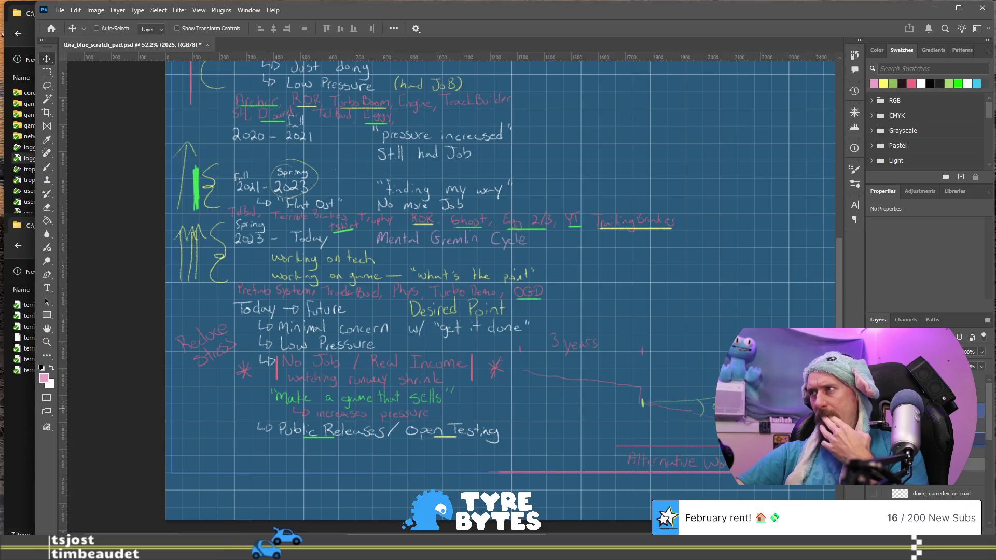
Step up through the layers to show the misc_debug_explaining Secret Project sketch and the game_ideas notes
key("alt+bracketleft")
key("ctrl+comma")
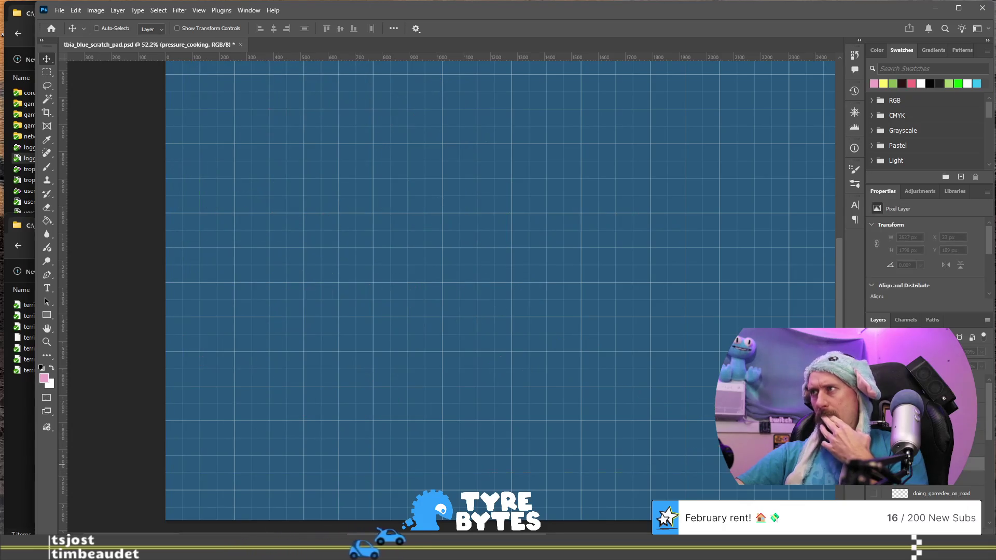
key("alt+bracketright")
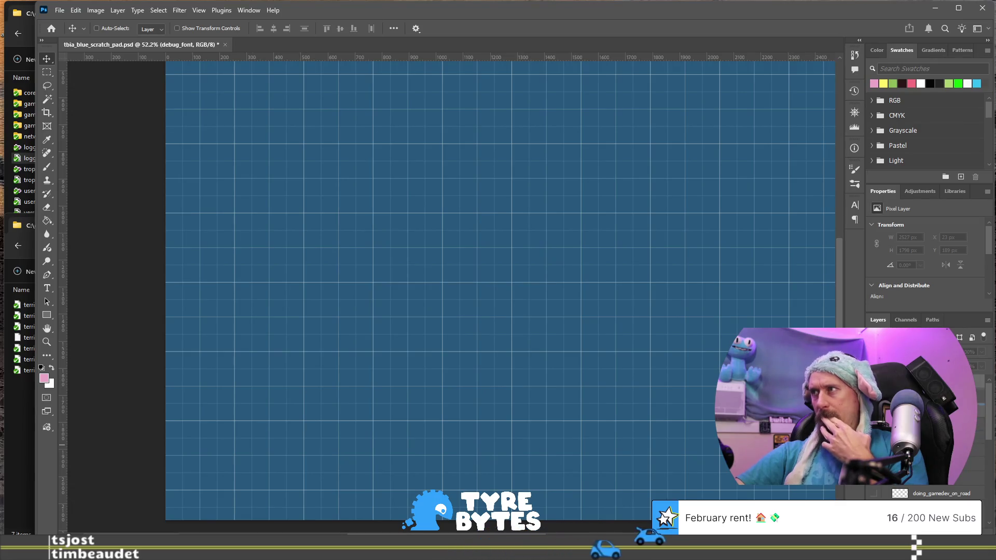
key("alt+bracketright")
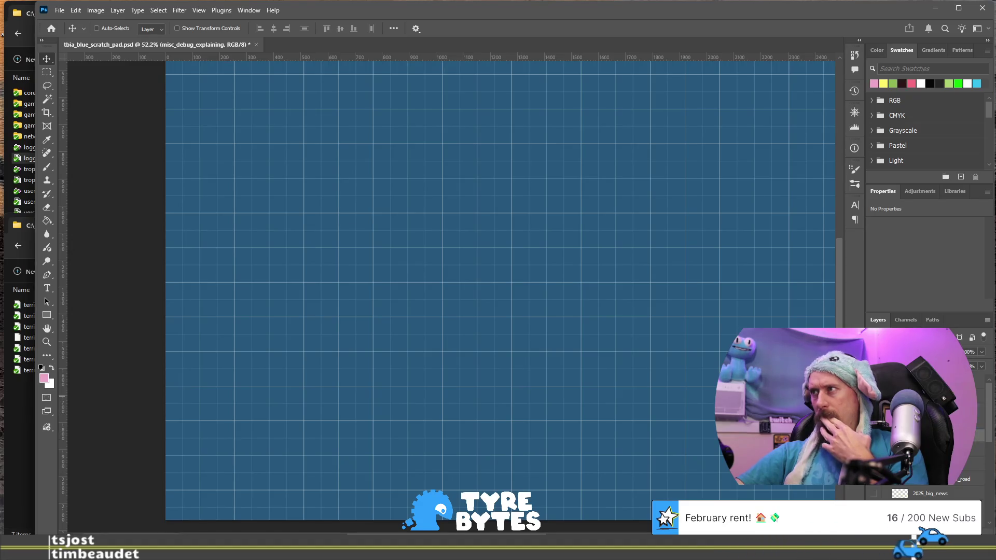
key("ctrl+comma")
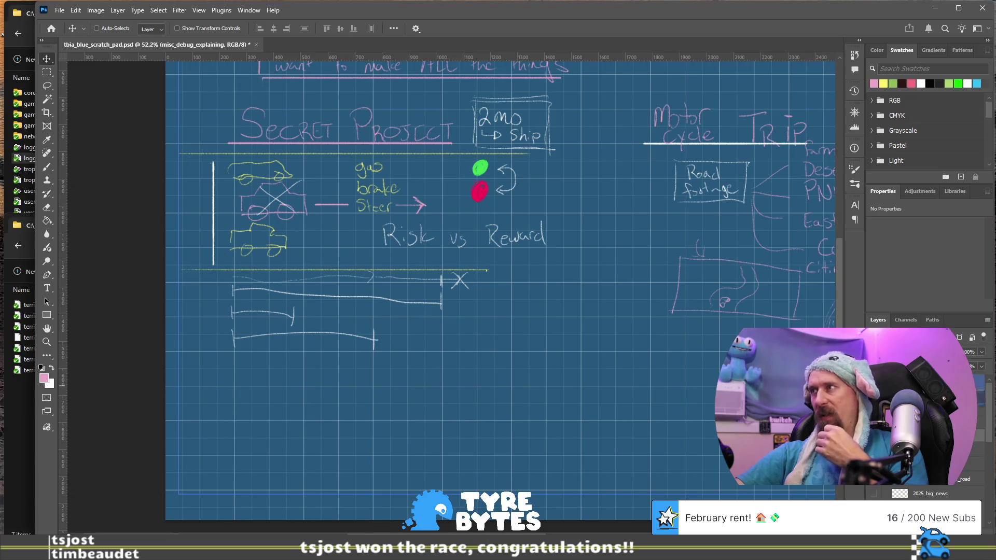
key("alt+bracketright")
key("ctrl+comma")
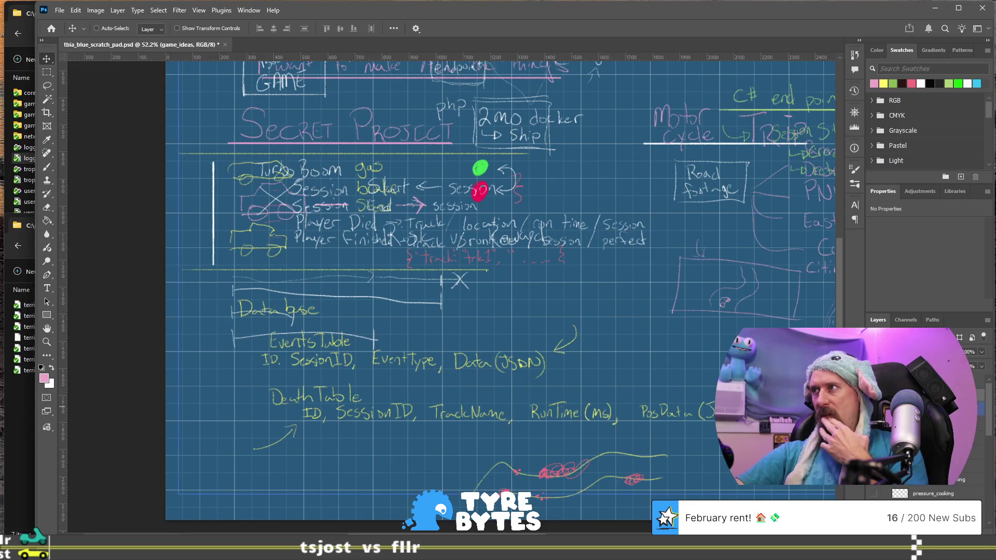
Hide the Secret Project sketch and move down the Layers panel to the 2021 layer
key("ctrl+comma")
scroll(500, 296, "up", 5)
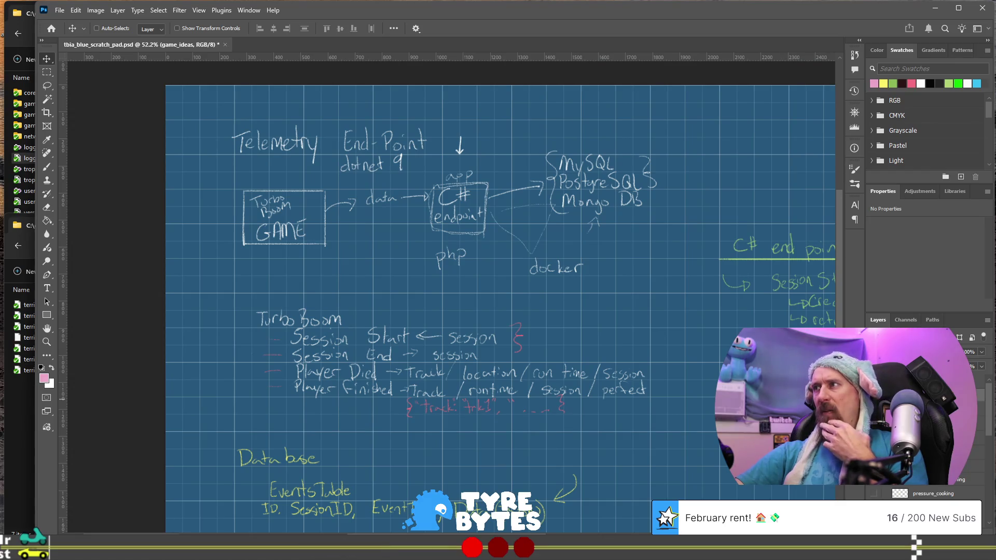
scroll(923, 415, "up", 1)
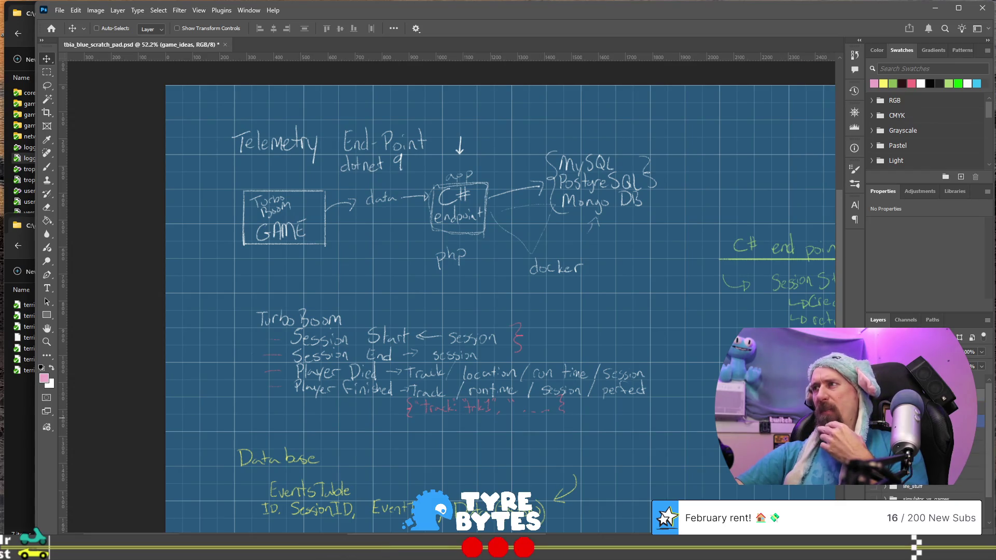
left_click(933, 422)
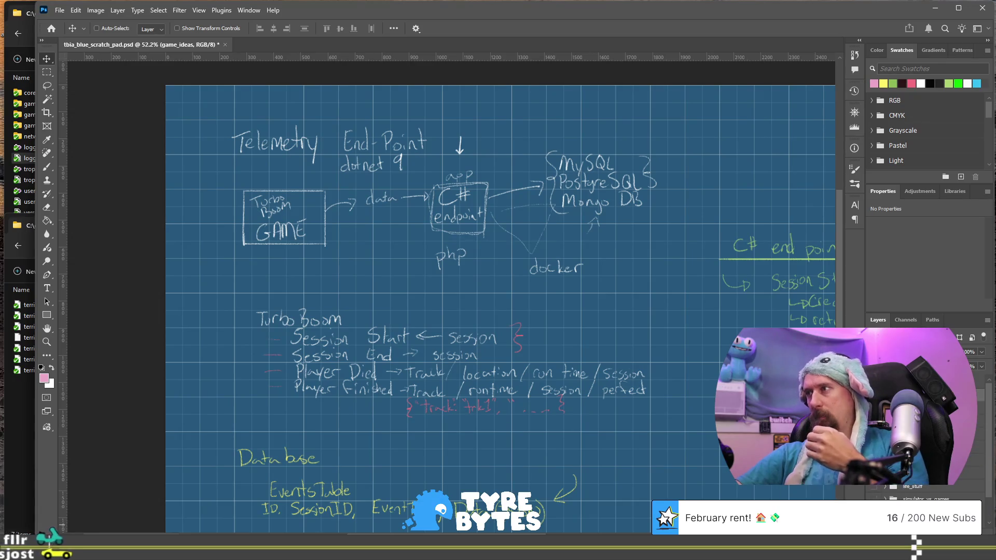
left_click(923, 460)
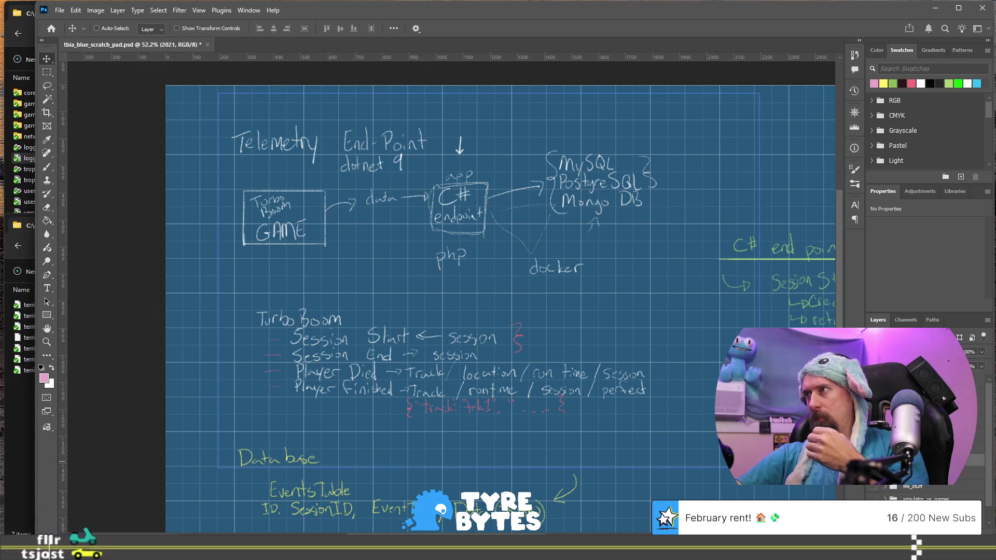
Step through Layer 41, Group 1 and 2026, then hide the Telemetry End Point notes
scroll(923, 466, "up", 2)
scroll(923, 471, "down", 2)
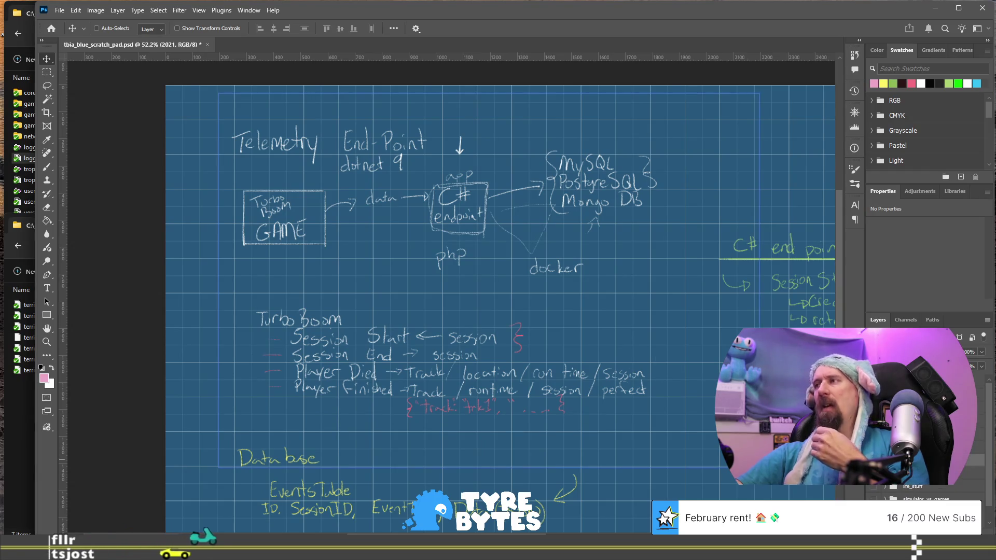
left_click(923, 471)
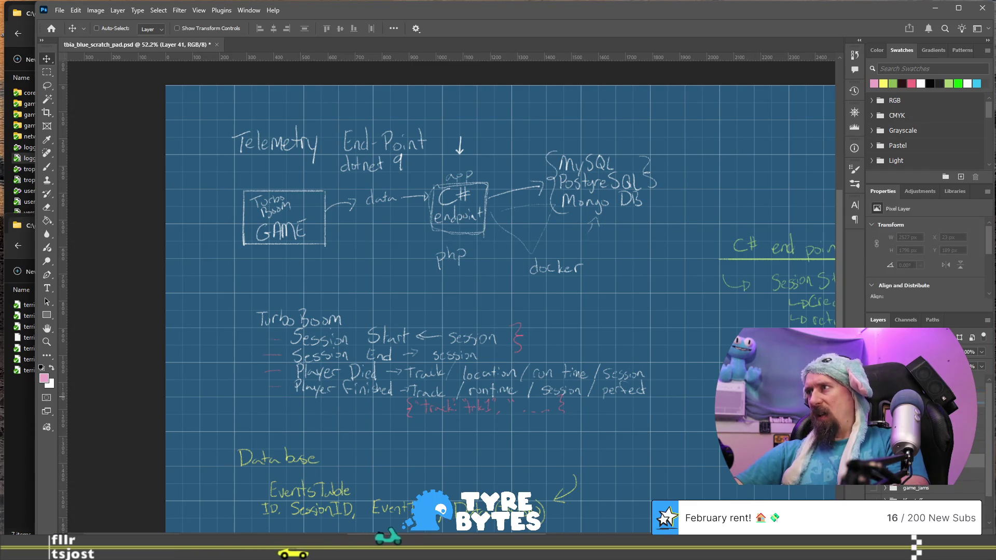
left_click(924, 456)
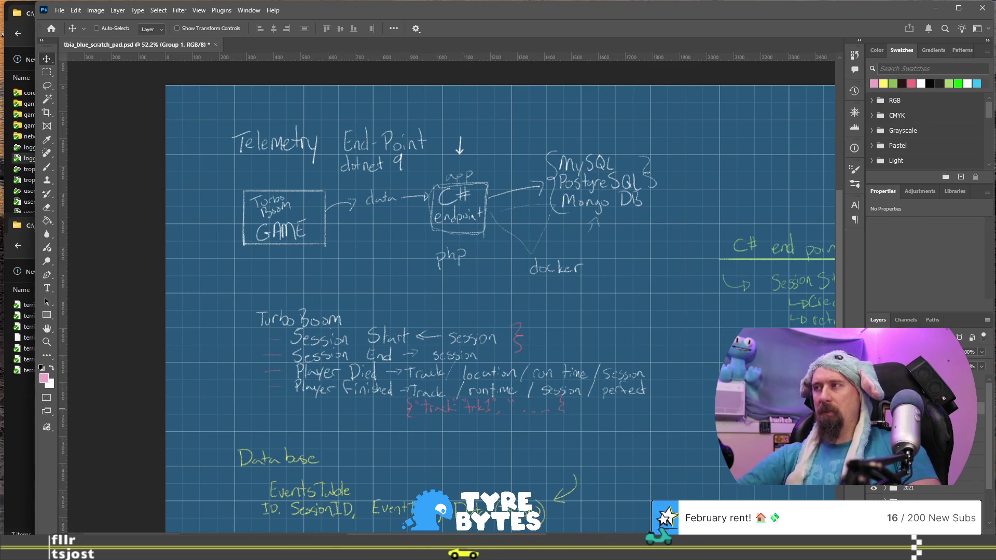
left_click(923, 415)
left_click(923, 435)
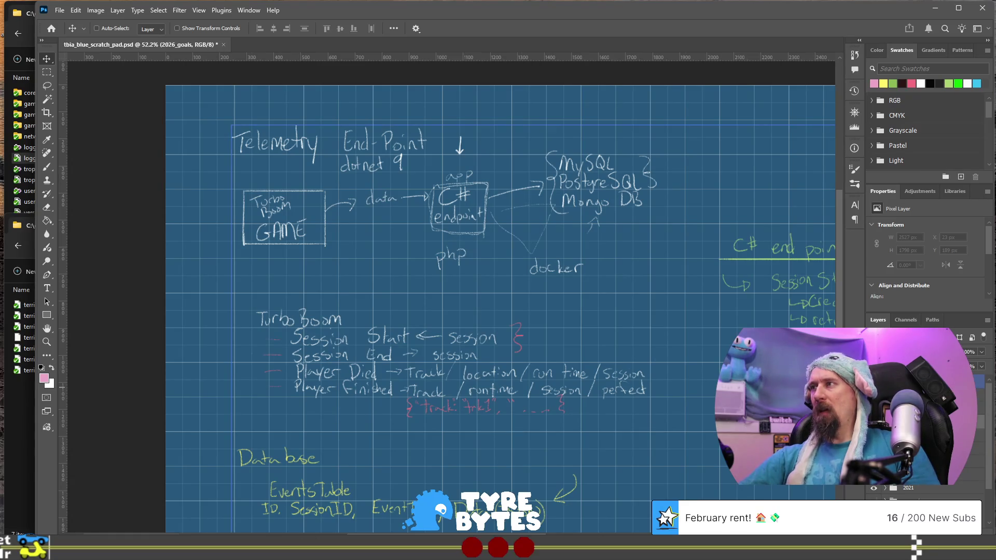
key("ctrl+comma")
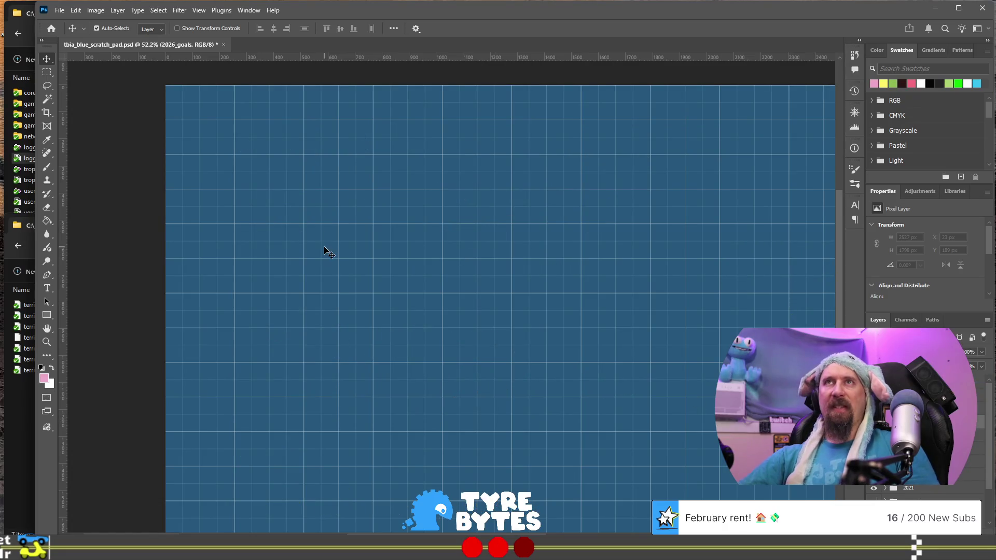
Zoom the canvas to 100% and save the scratch pad document
key("ctrl+1")
scroll(327, 252, "up", 5)
scroll(327, 252, "up", 1)
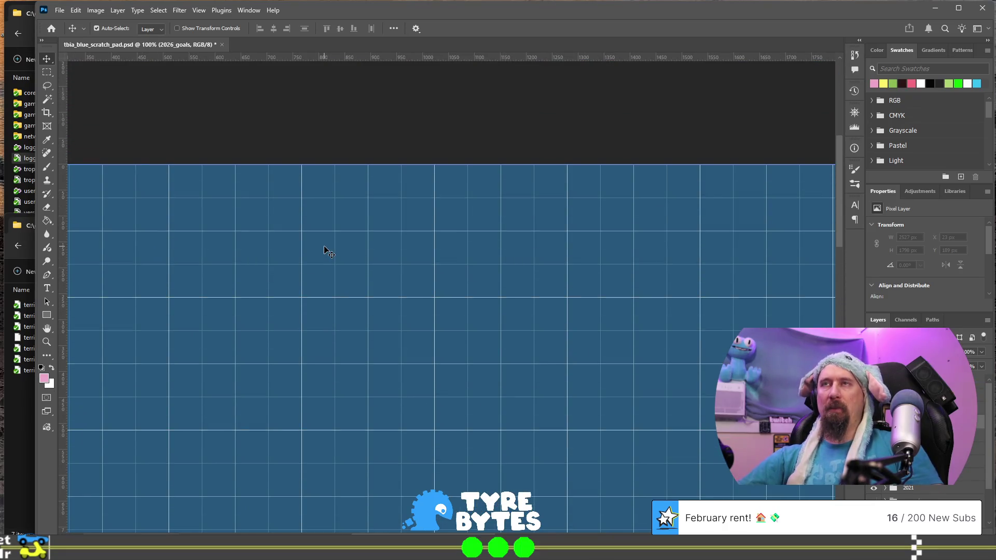
scroll(328, 251, "down", 3)
key("ctrl+s")
scroll(327, 252, "left", 2)
scroll(327, 252, "left", 4)
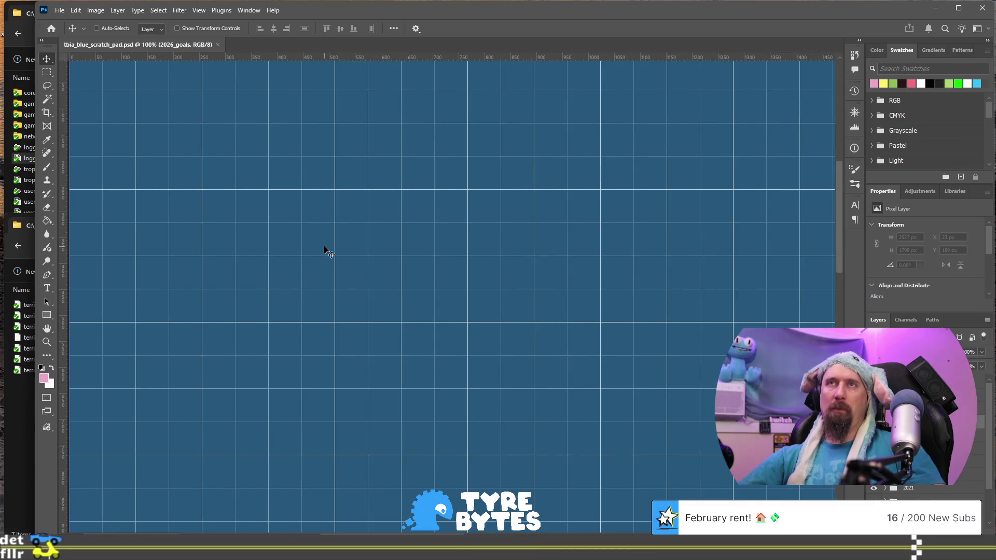
Switch to the Brush tool and pick yellow from the Note Colors swatches
key("b")
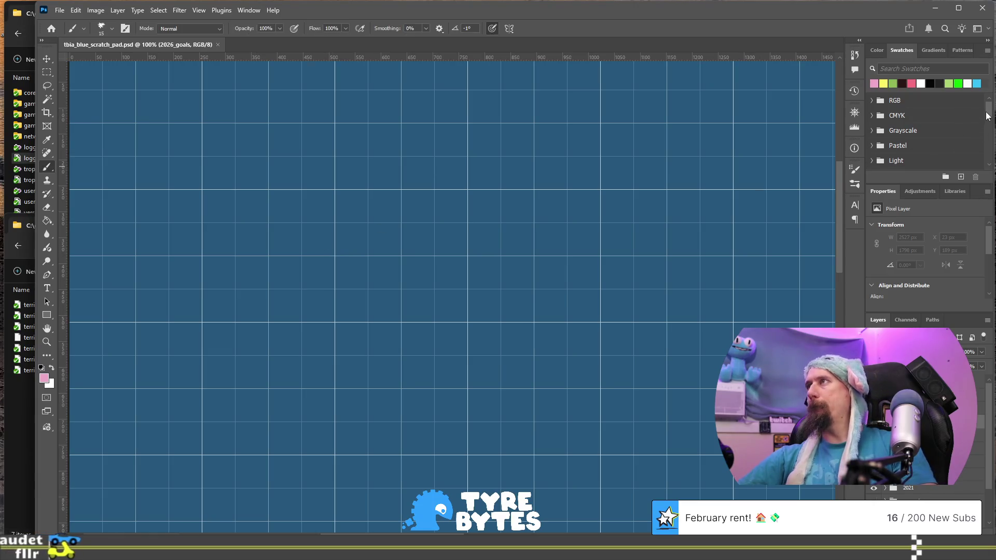
left_click_drag(989, 110, 989, 149)
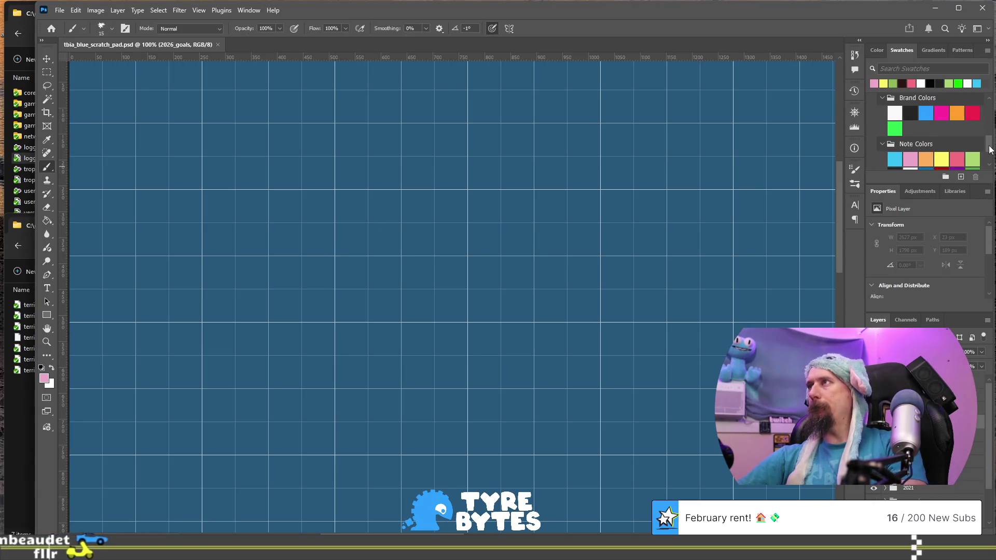
scroll(959, 133, "down", 2)
left_click(947, 128)
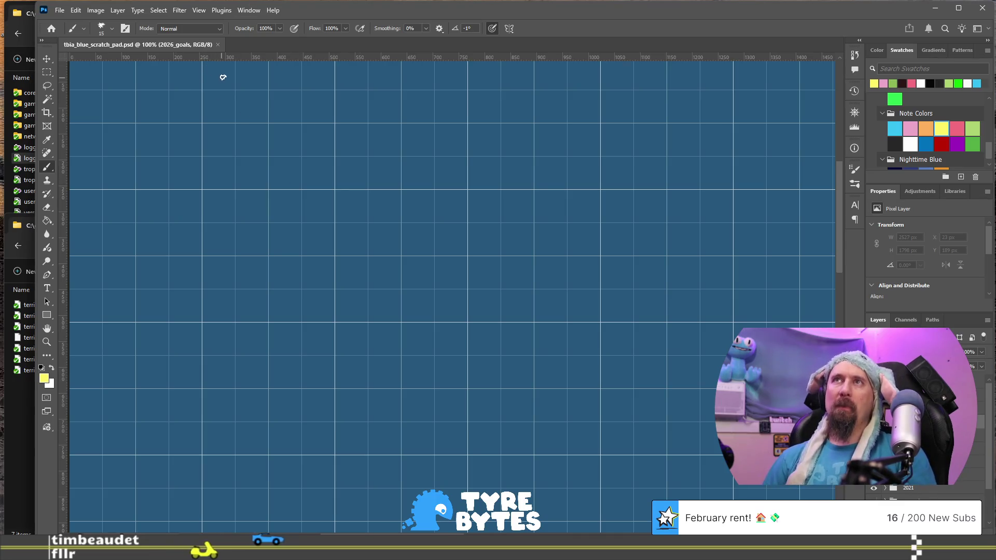
Handwrite the year 2026 in yellow near the top left, undoing misdrawn digits
left_click_drag(223, 77, 247, 122)
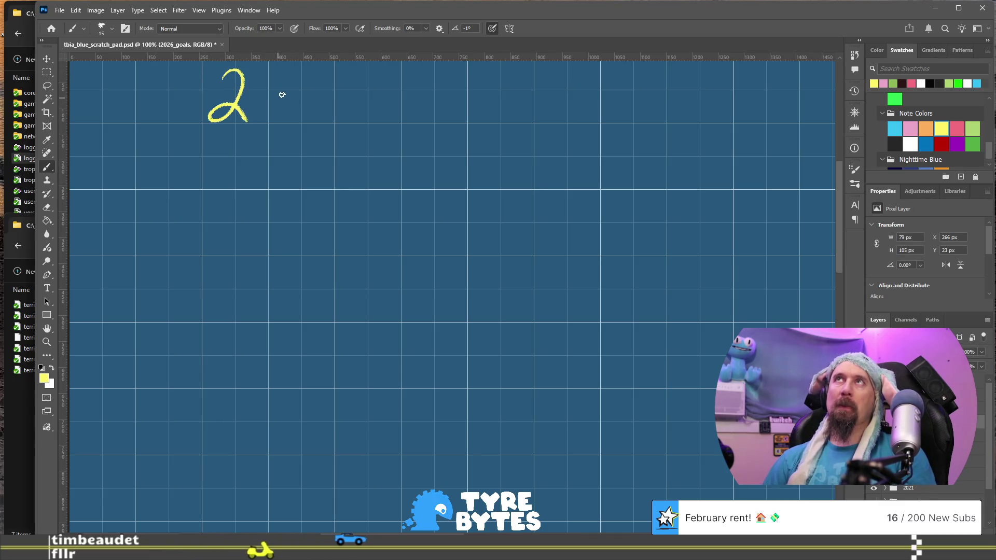
mouse_move(284, 76)
left_mouse_down()
mouse_move(272, 111)
mouse_move(300, 85)
mouse_move(340, 107)
left_mouse_up()
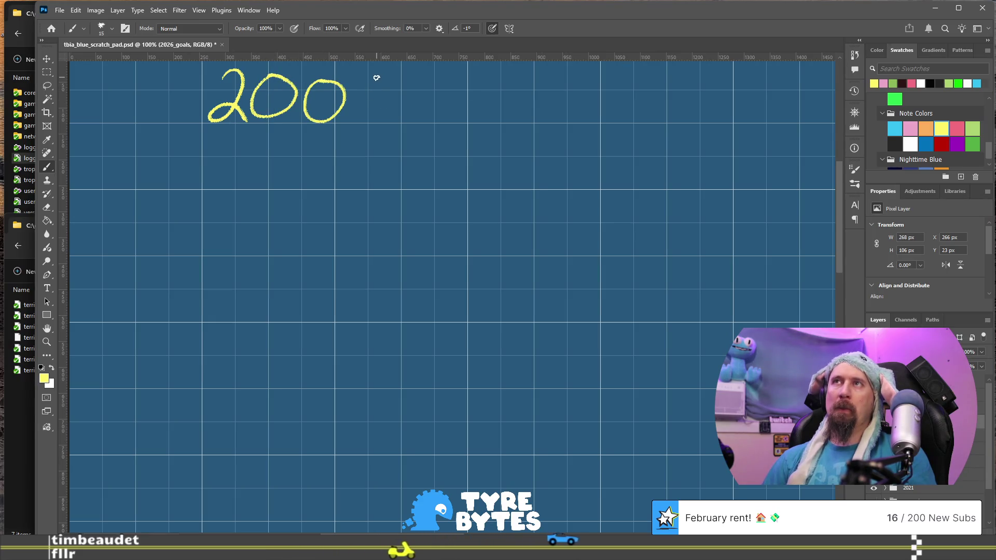
left_click_drag(378, 82, 358, 103)
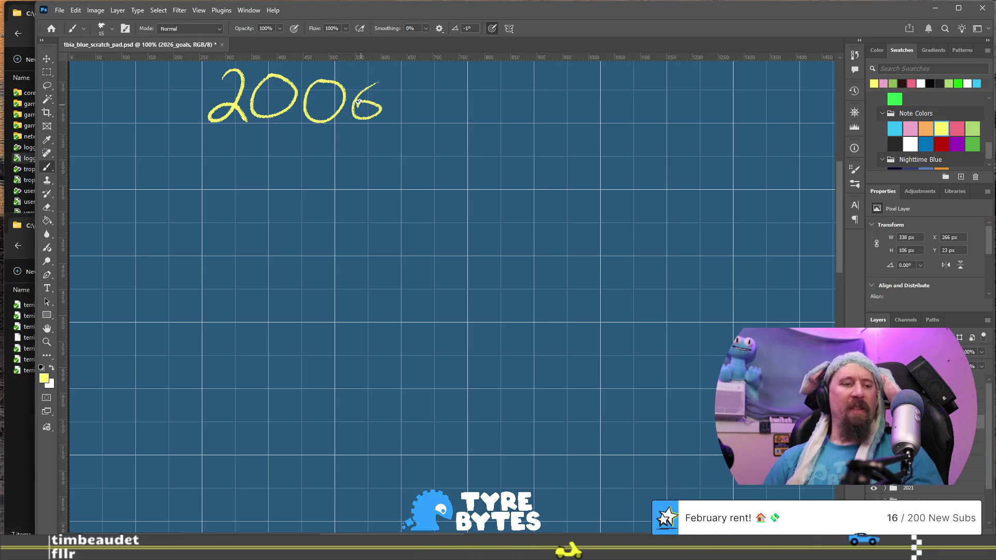
key("ctrl+z")
key("ctrl+z")
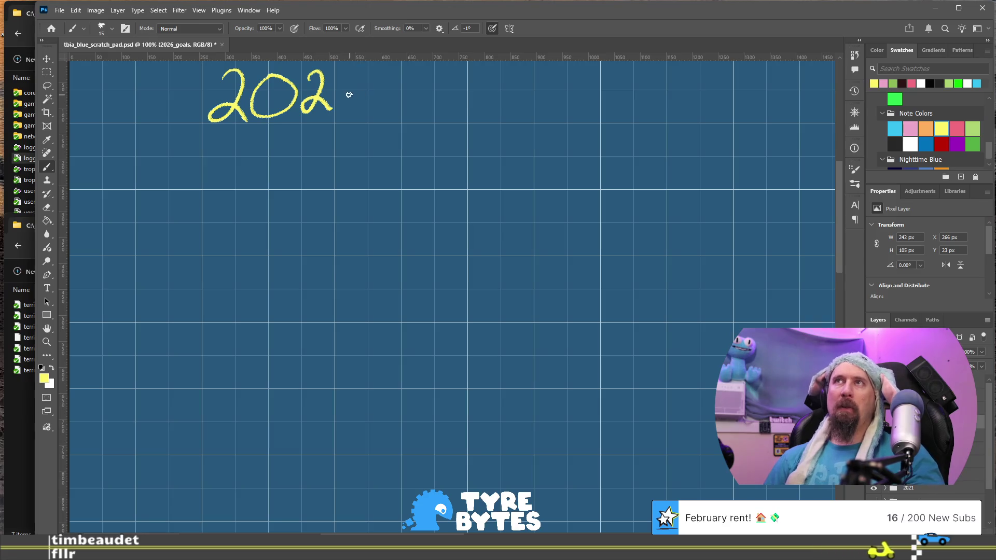
key("ctrl+z")
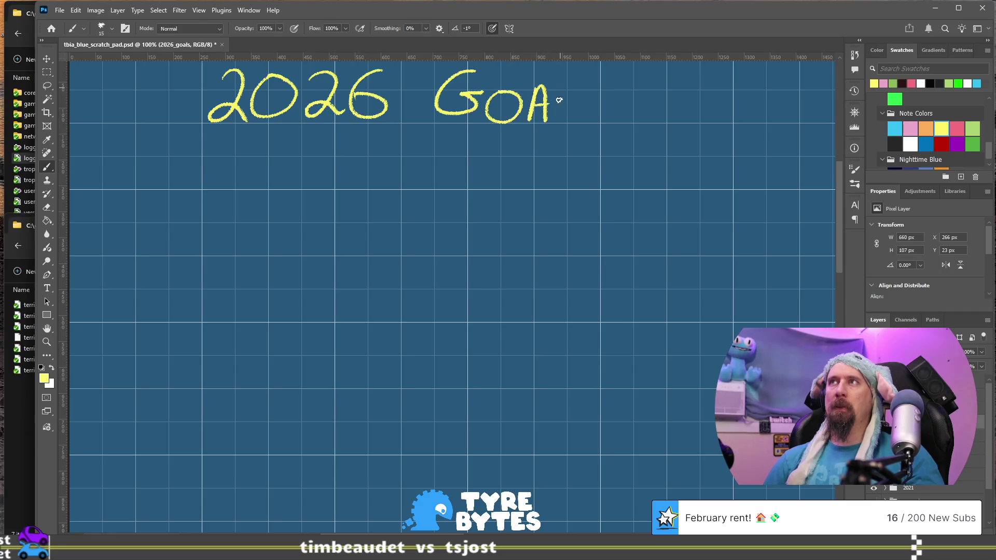
Write GOALS after the year, redrawing the misshapen A
left_click_drag(597, 85, 579, 115)
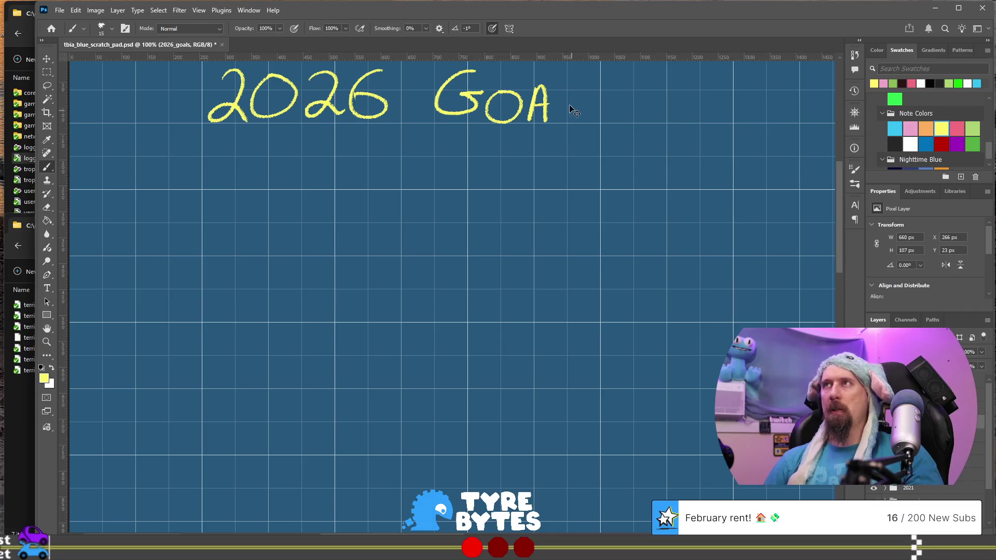
key("ctrl+z")
key("ctrl+z")
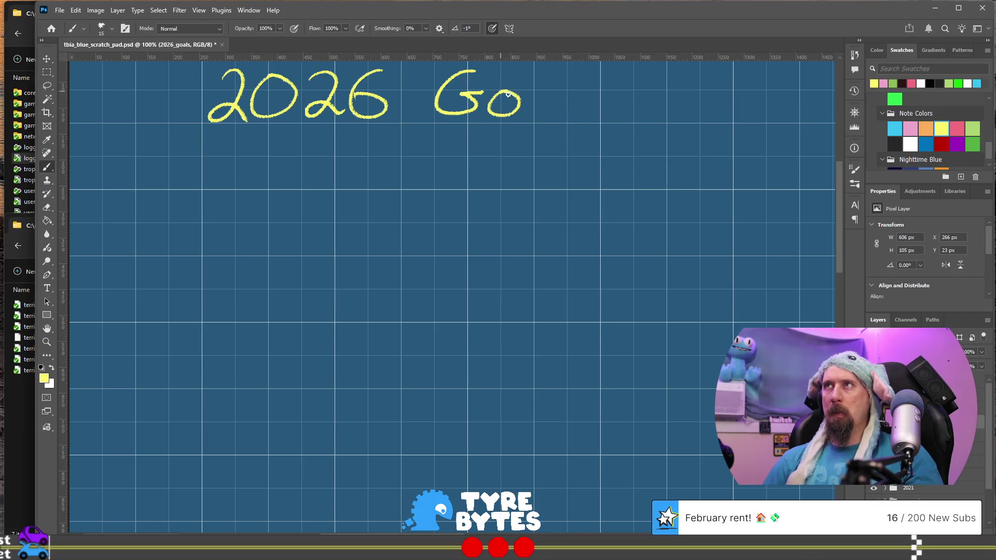
left_click_drag(537, 92, 544, 124)
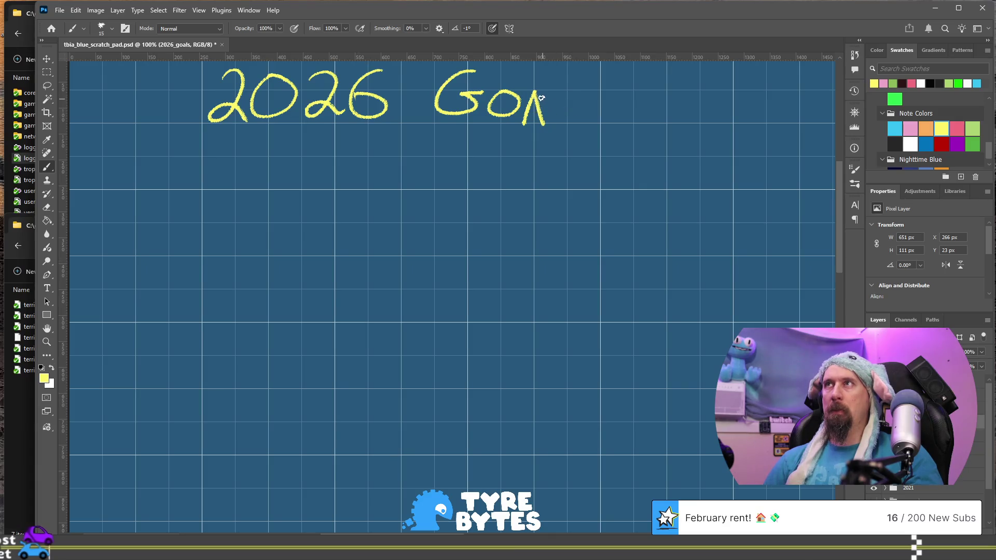
key("ctrl+z")
mouse_move(539, 90)
left_mouse_down()
mouse_move(523, 123)
mouse_move(549, 122)
left_mouse_up()
mouse_move(565, 84)
left_mouse_down()
mouse_move(564, 120)
mouse_move(586, 115)
left_mouse_up()
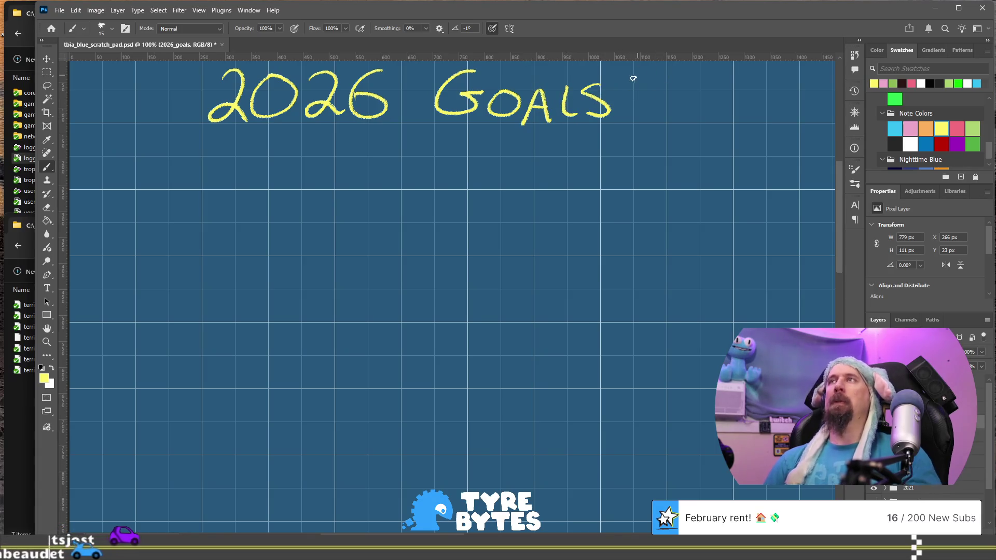
Add two exclamation marks after GOALS and a smiley beneath them
left_click(630, 108)
mouse_move(630, 69)
left_mouse_down()
mouse_move(628, 99)
mouse_move(649, 75)
mouse_move(647, 100)
left_mouse_up()
left_click(650, 112)
left_click(650, 112)
mouse_move(626, 131)
left_mouse_down()
mouse_move(633, 145)
mouse_move(648, 134)
left_mouse_up()
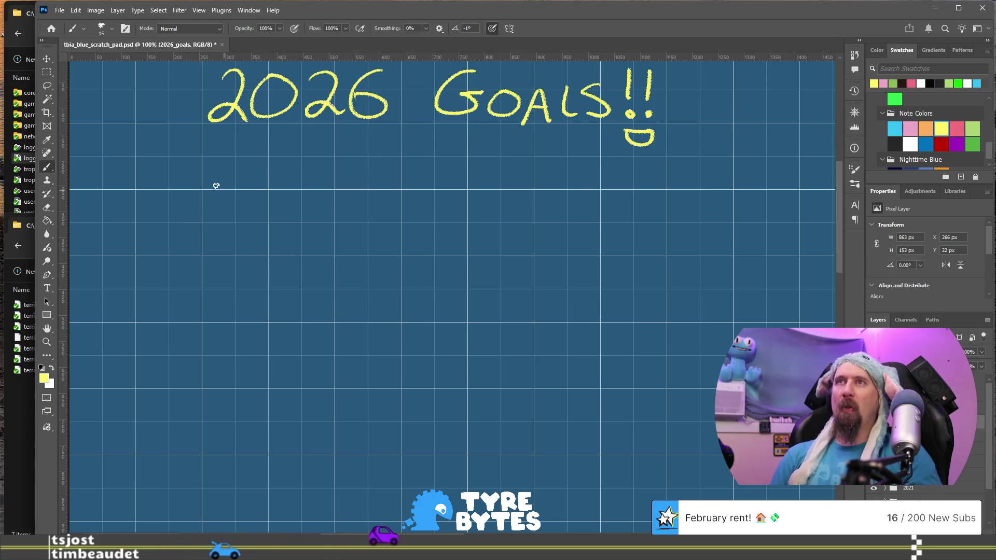
Draw a yellow arrow bullet below the heading, rotating and then resetting the canvas view
left_click_drag(207, 203, 233, 201)
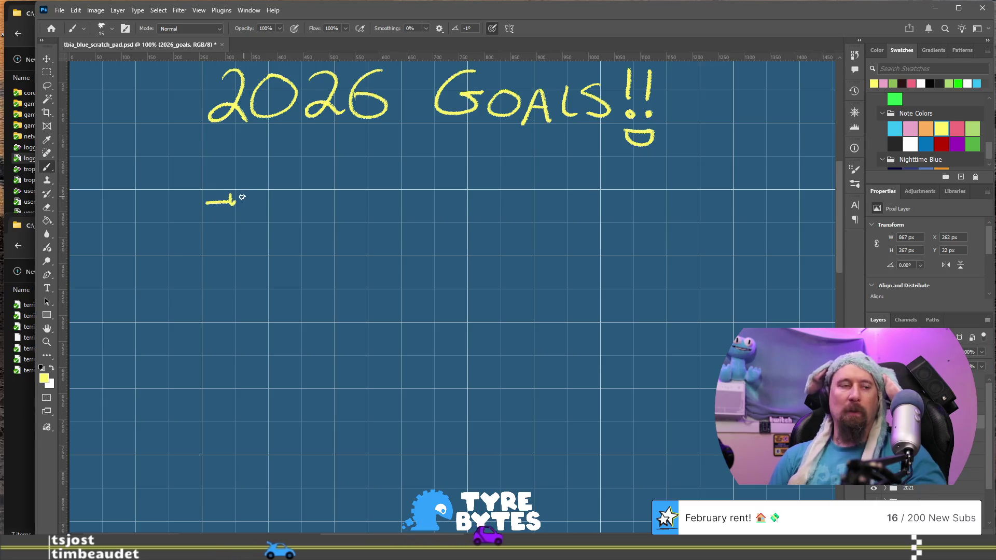
mouse_move(220, 196)
left_mouse_down()
mouse_move(220, 208)
mouse_move(288, 212)
left_mouse_up()
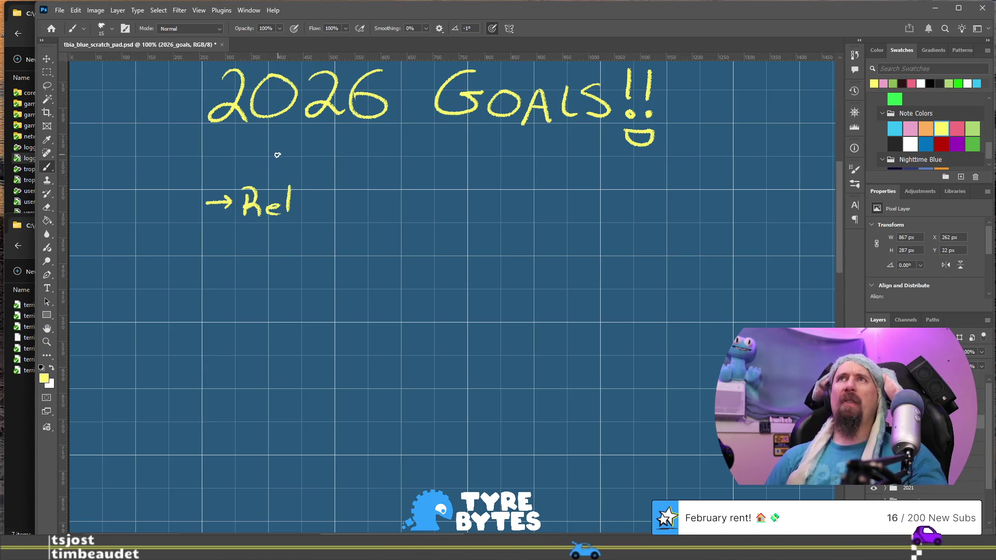
key("r")
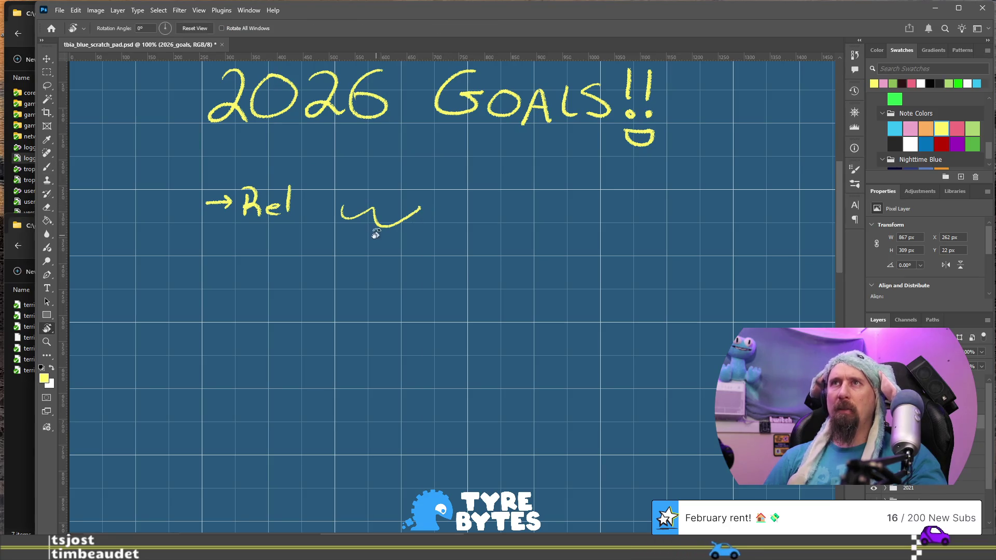
mouse_move(367, 265)
left_mouse_down()
mouse_move(443, 251)
mouse_move(472, 258)
mouse_move(549, 238)
mouse_move(265, 258)
mouse_move(306, 238)
left_mouse_up()
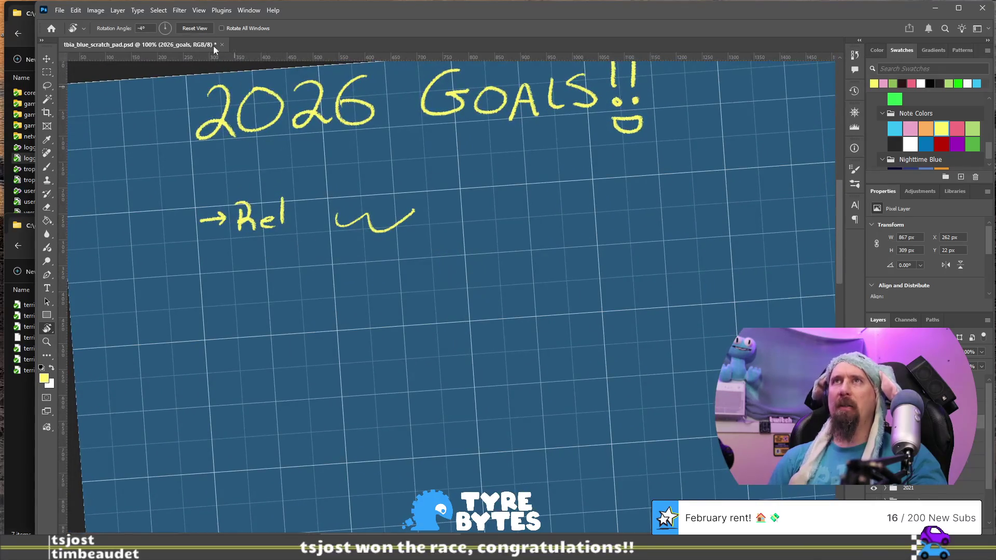
left_click(201, 29)
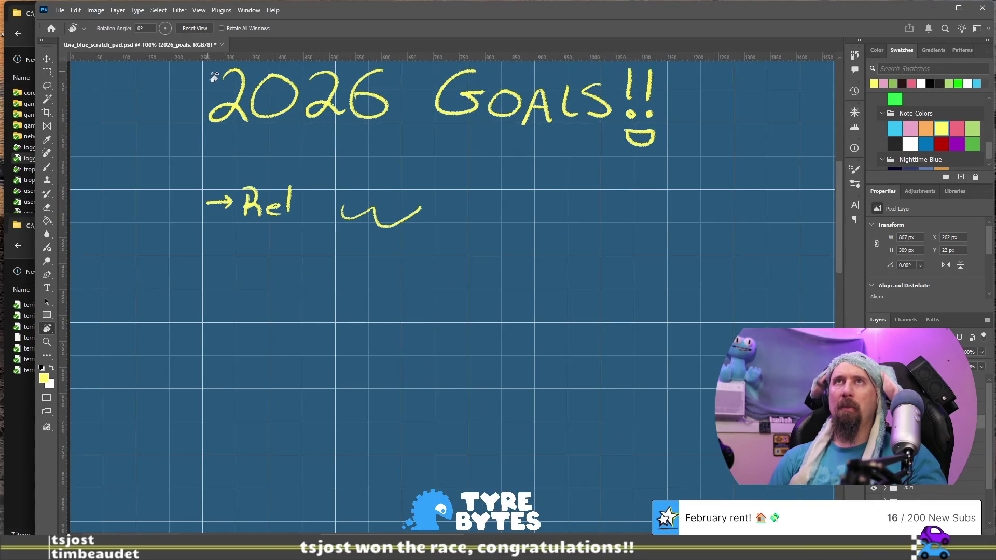
Erase the test stroke and stray word, then redraw the first bullet's arrowhead
key("b")
left_click_drag(443, 216, 495, 215)
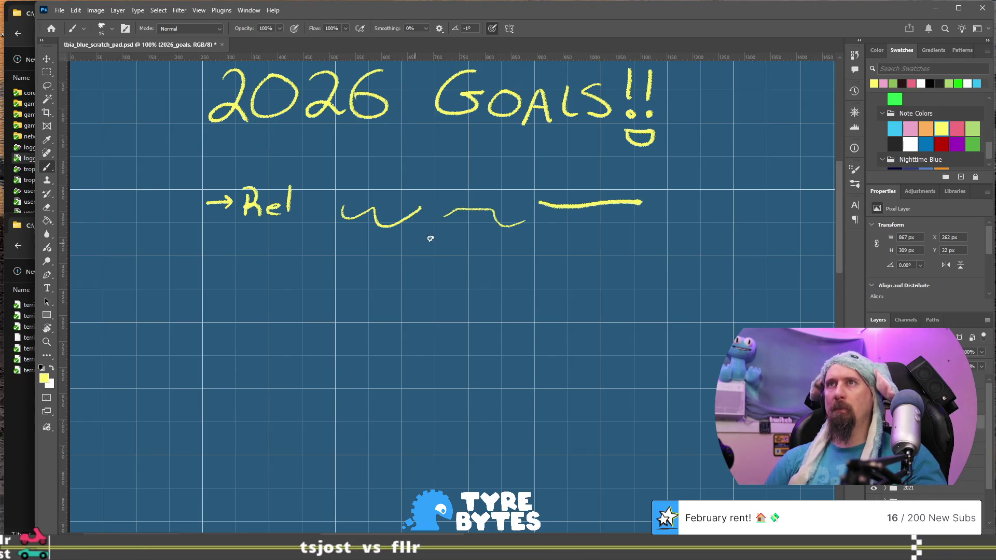
key("e")
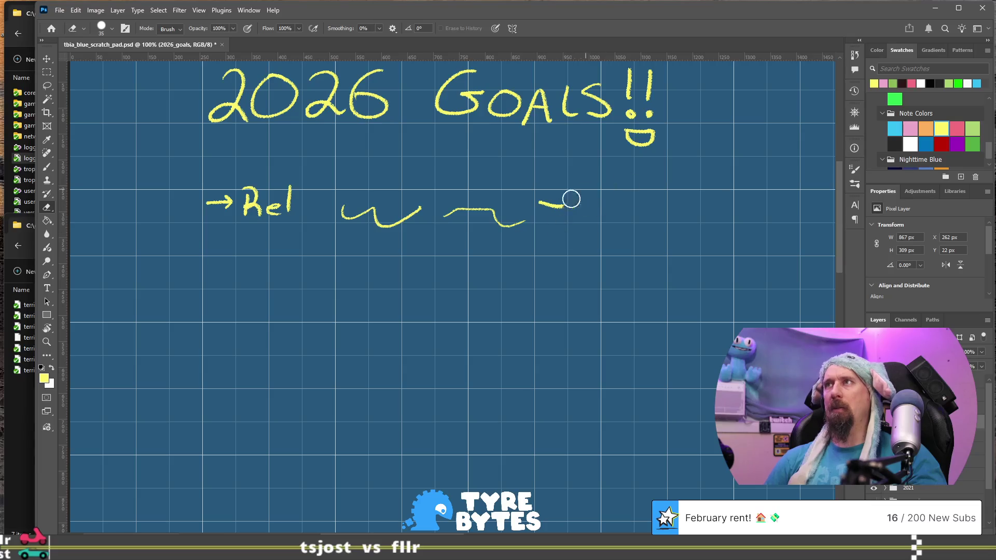
left_click_drag(514, 223, 508, 211)
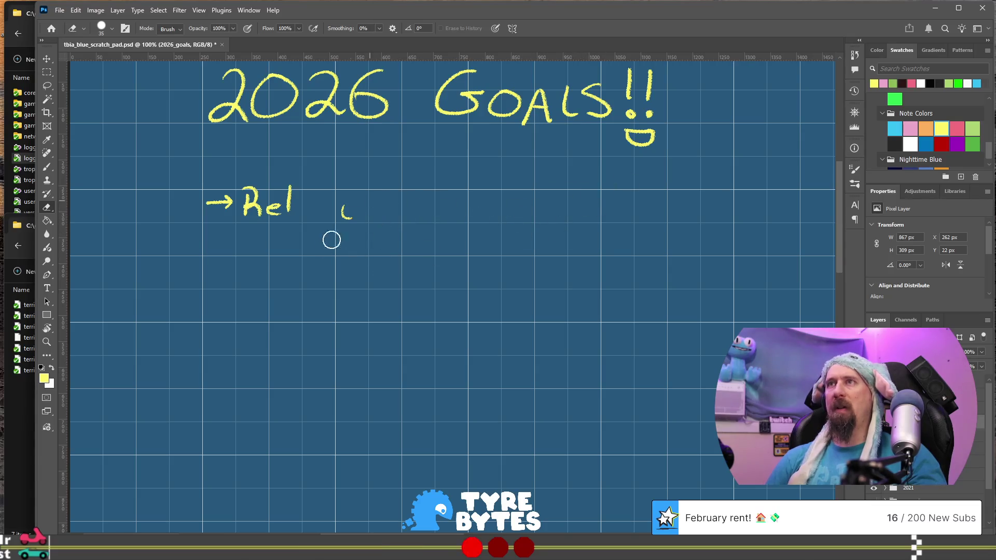
left_click_drag(320, 208, 234, 191)
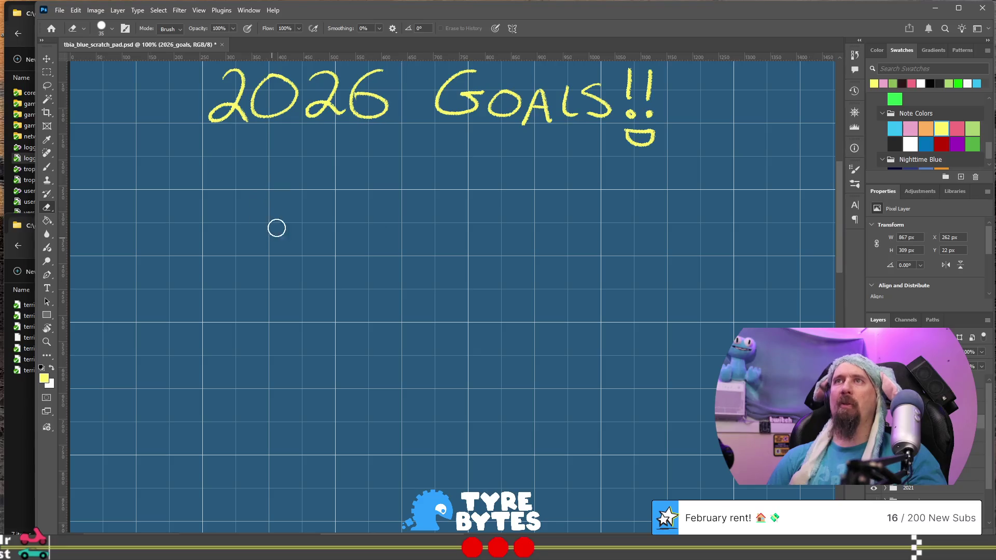
key("b")
left_click_drag(225, 197, 225, 214)
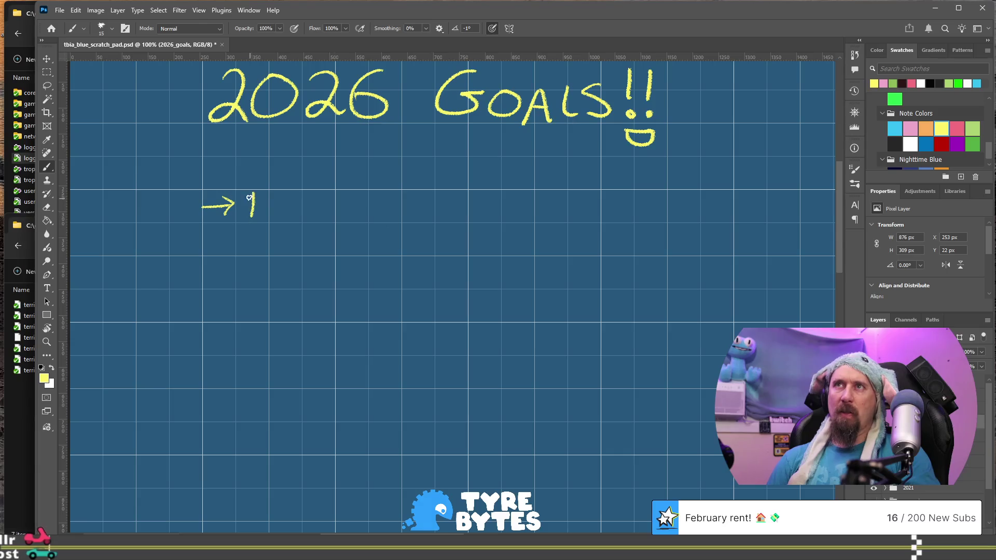
Write 'Release Rush…' in yellow after the first arrow bullet
mouse_move(273, 217)
left_mouse_down()
mouse_move(296, 205)
mouse_move(338, 214)
mouse_move(394, 200)
mouse_move(410, 219)
left_mouse_up()
left_click_drag(414, 200, 426, 218)
mouse_move(448, 201)
left_mouse_down()
mouse_move(438, 217)
mouse_move(469, 216)
left_mouse_up()
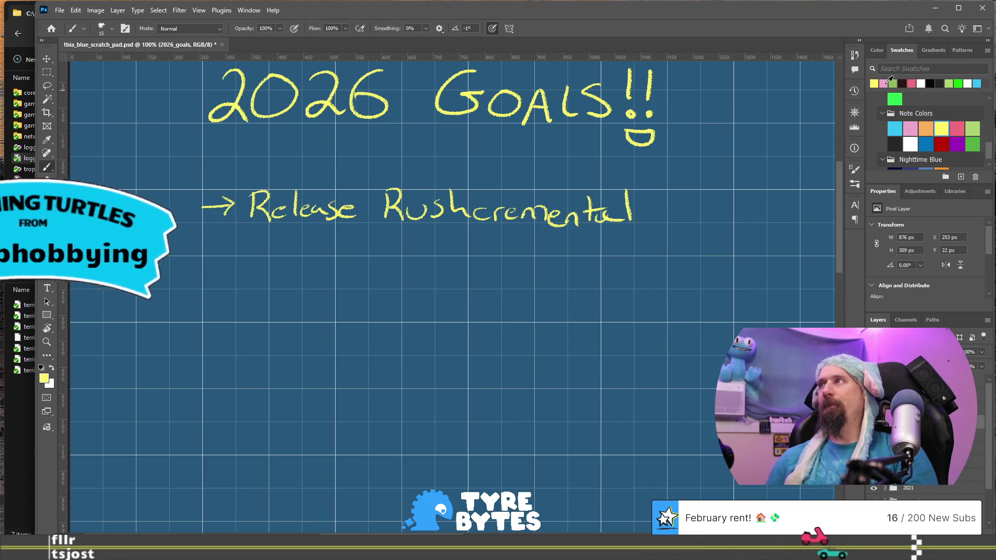
Try a pink note under Release, undo it, and underline the heading in pink
left_click(884, 83)
left_click_drag(256, 229, 274, 240)
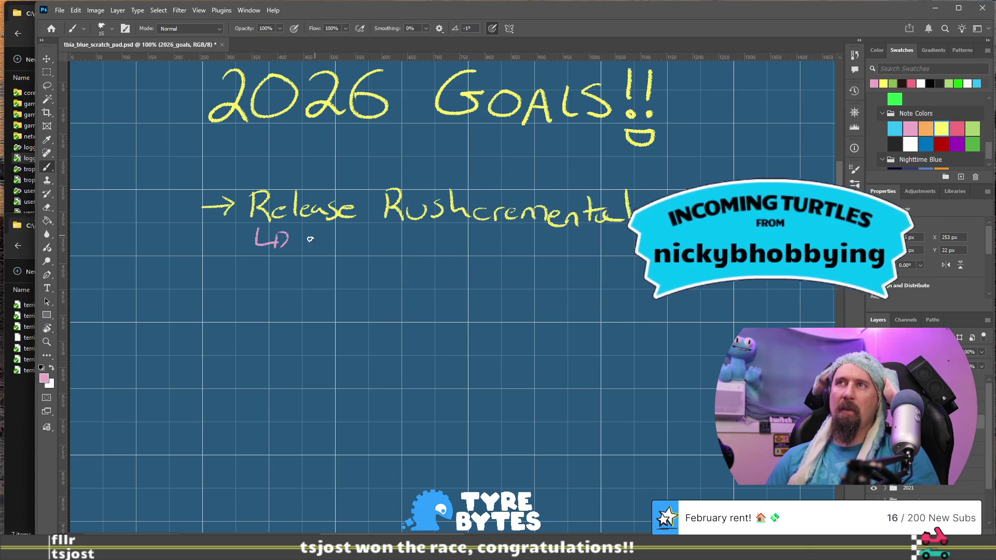
left_click_drag(315, 218, 314, 255)
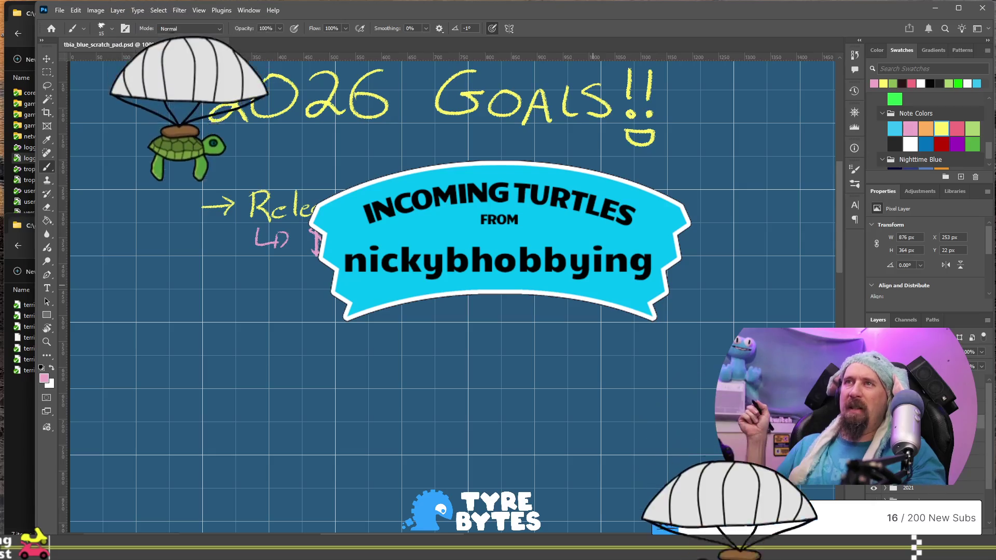
key("ctrl+z")
left_click_drag(318, 234, 313, 253)
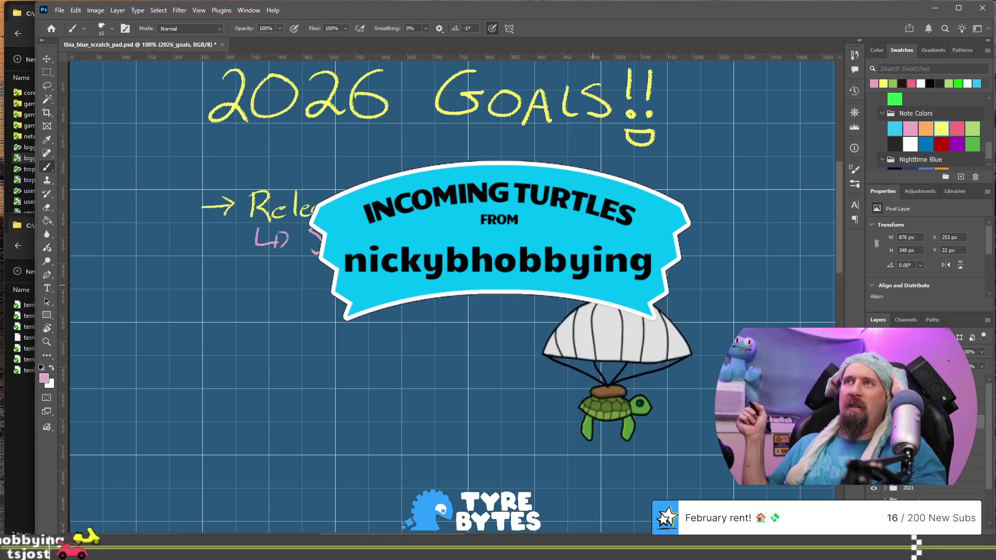
key("ctrl+z")
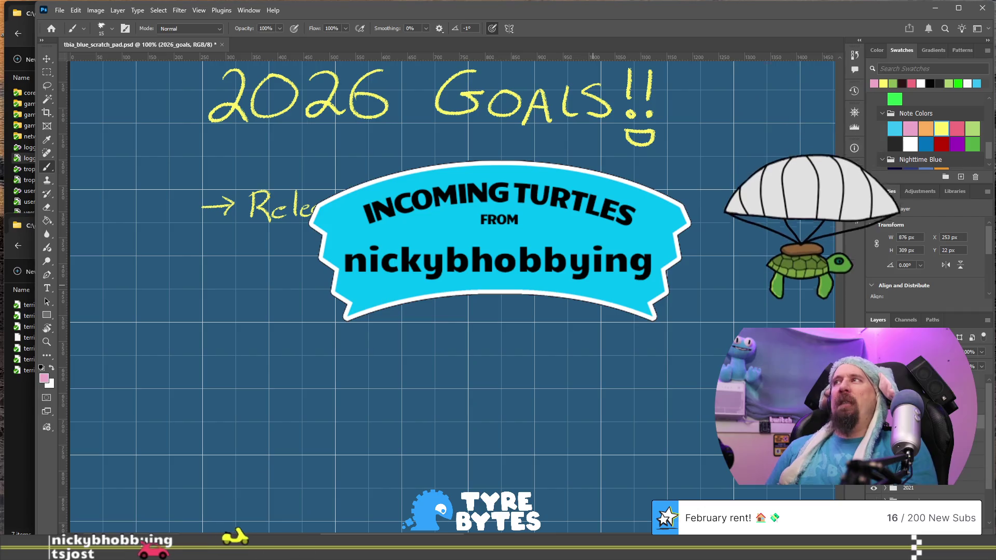
left_click_drag(202, 129, 616, 129)
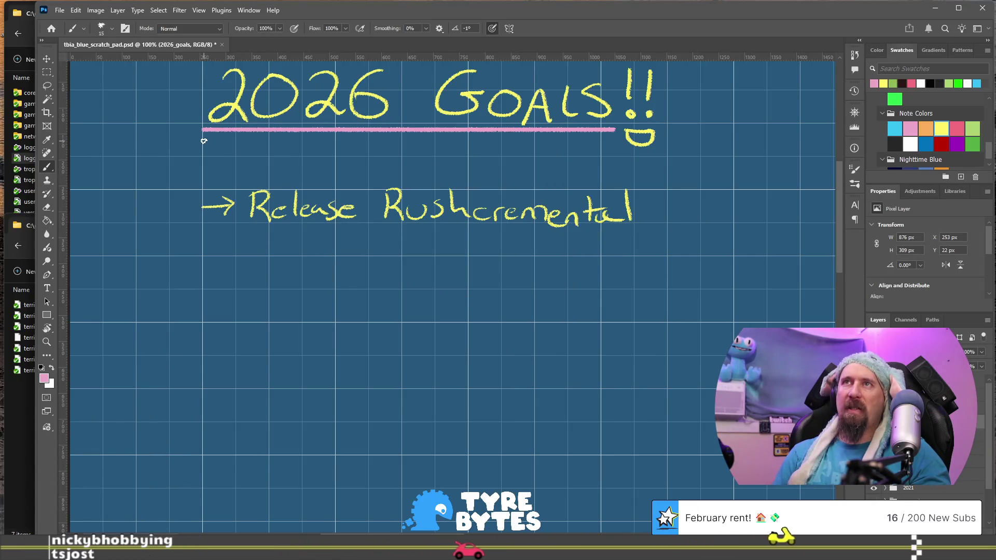
Add another pink underline beneath the heading, trim the ends, and undo a stray arc
left_click_drag(204, 141, 582, 140)
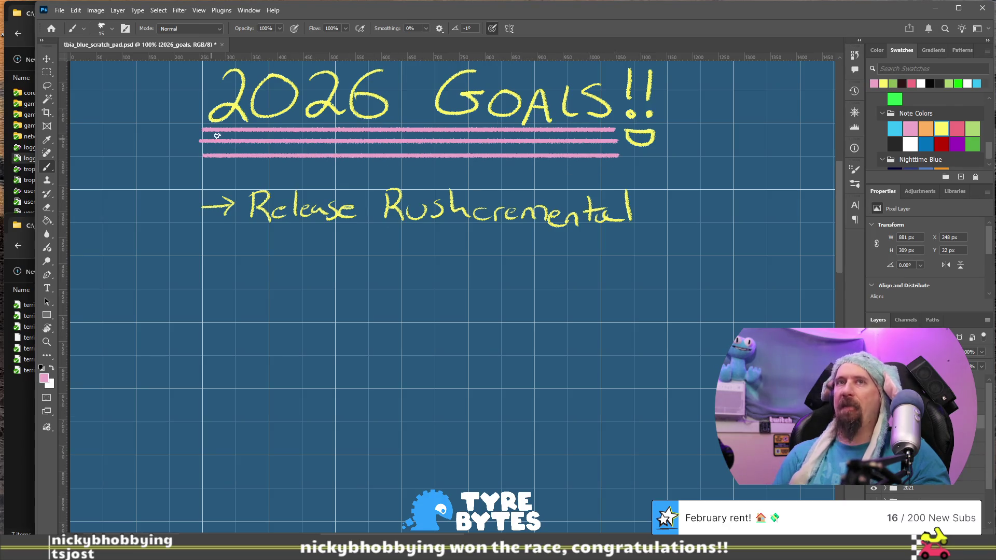
key("e")
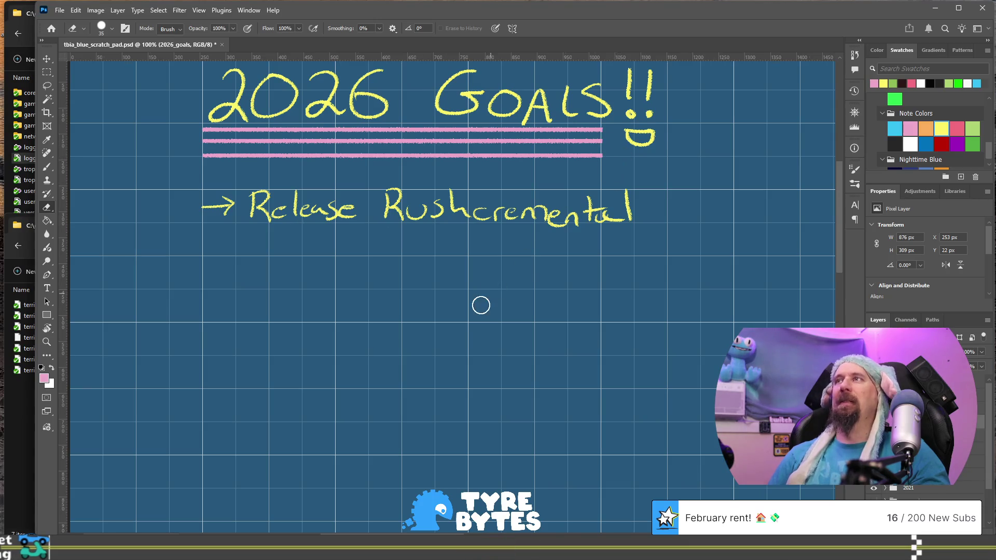
key("b")
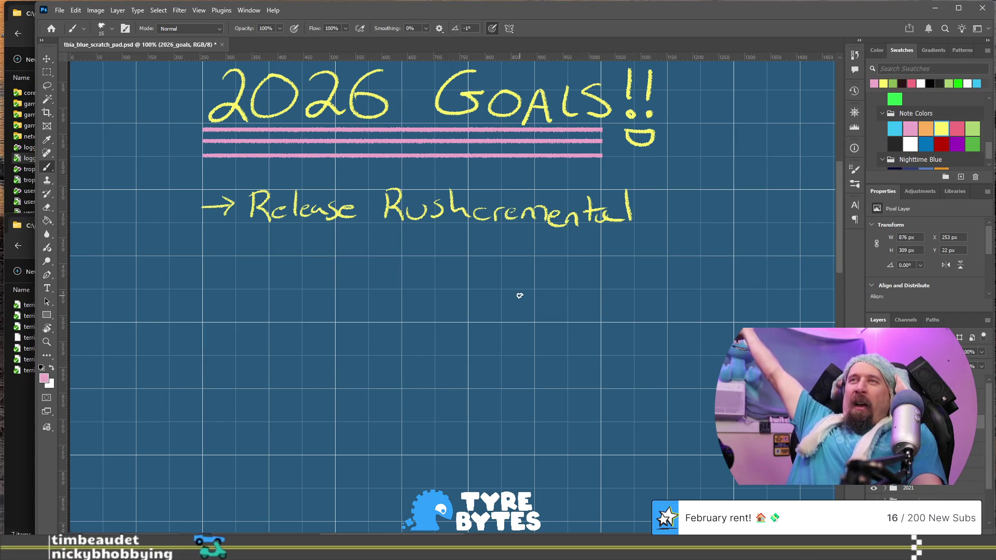
left_click_drag(412, 104, 703, 89)
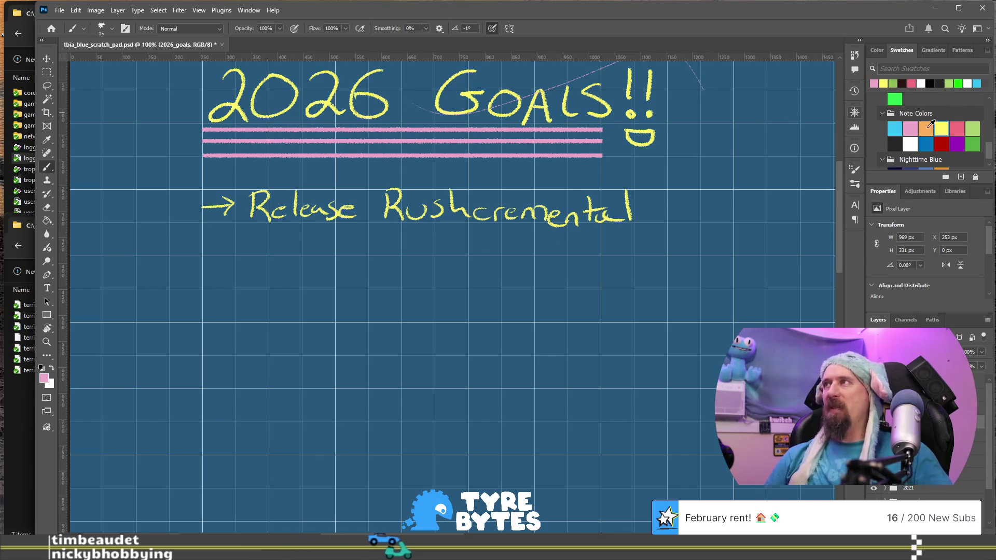
key("ctrl+z")
Draw a white timeline line across the page below the goal
left_click(911, 141)
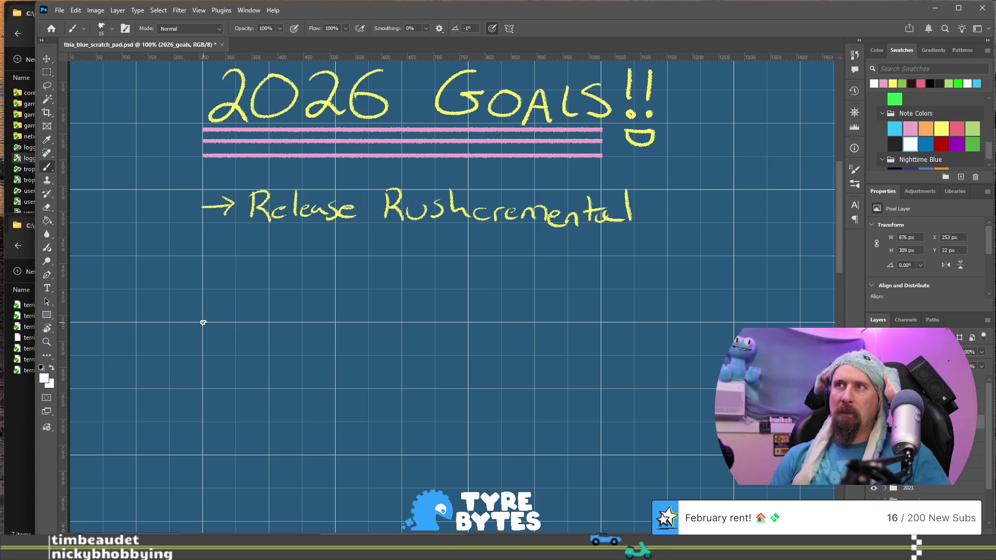
left_click_drag(202, 323, 851, 324)
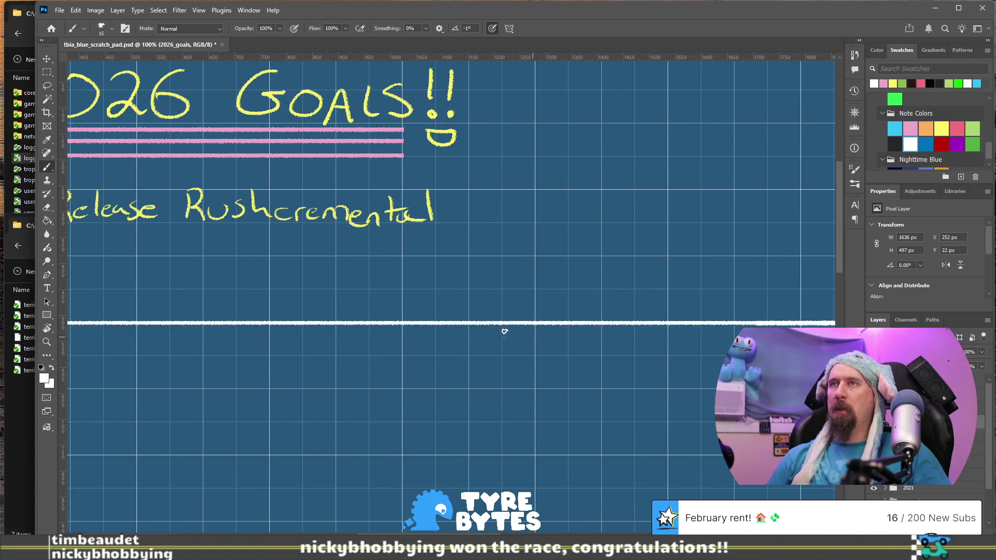
mouse_move(342, 359)
left_mouse_down()
mouse_move(524, 349)
mouse_move(608, 328)
left_mouse_up()
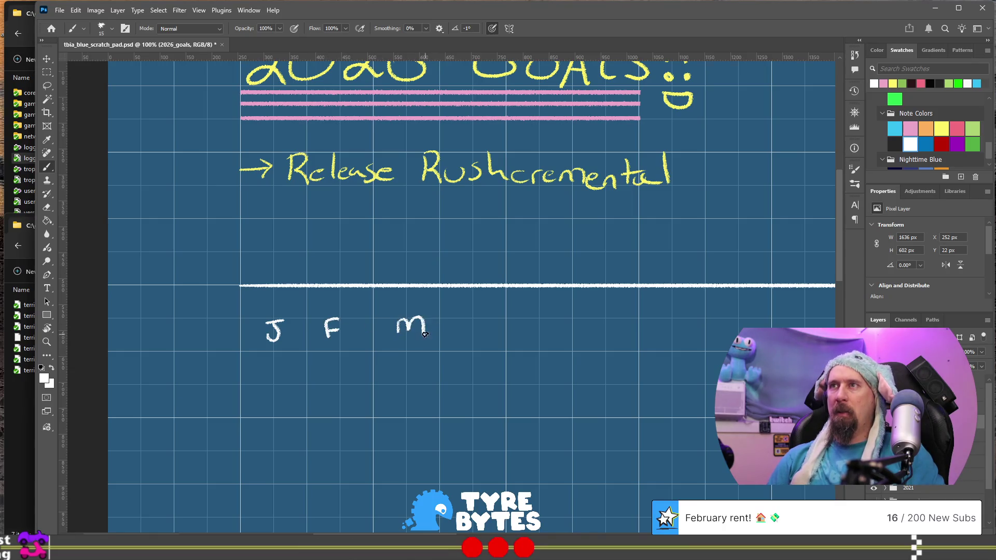
Handwrite the remaining month initials, including A, S and N, beneath the timeline
left_click_drag(464, 319, 464, 334)
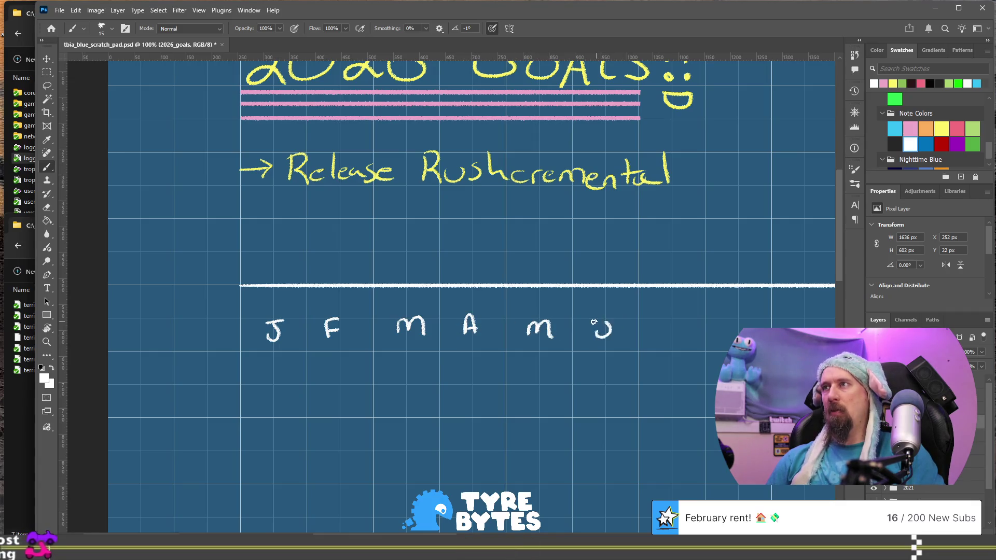
mouse_move(675, 318)
left_mouse_down()
mouse_move(666, 335)
mouse_move(683, 317)
mouse_move(741, 334)
left_mouse_up()
mouse_move(689, 355)
left_mouse_down()
mouse_move(482, 360)
mouse_move(401, 380)
left_mouse_up()
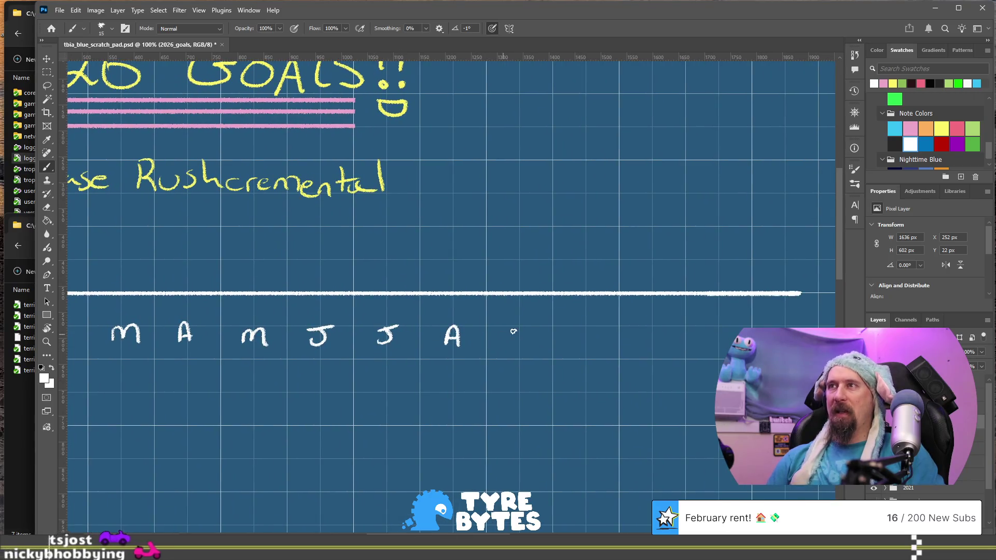
left_click_drag(527, 329, 515, 346)
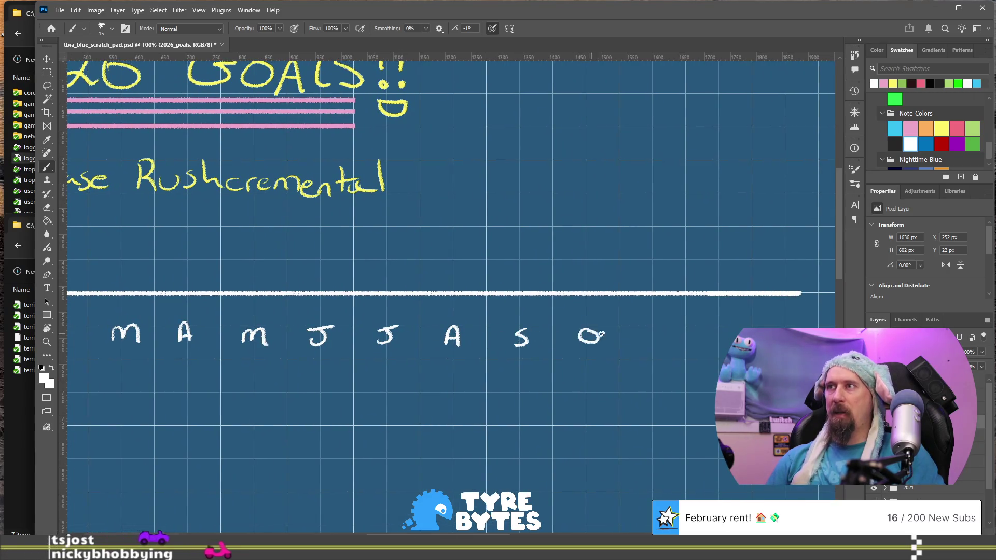
mouse_move(652, 331)
left_mouse_down()
mouse_move(723, 330)
mouse_move(715, 345)
left_mouse_up()
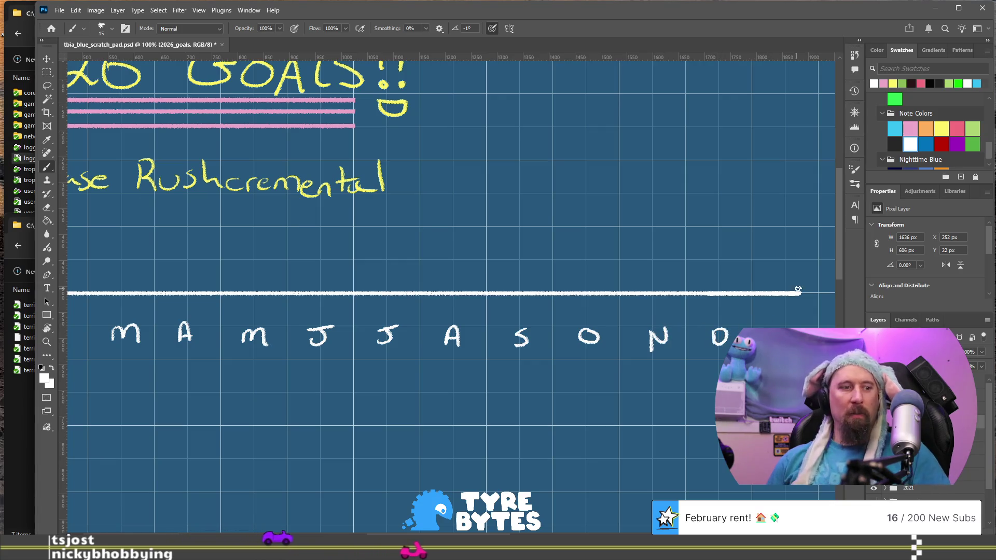
Erase the excess right end of the white timeline
key("e")
left_click(760, 294)
left_click_drag(760, 298, 804, 294)
key("b")
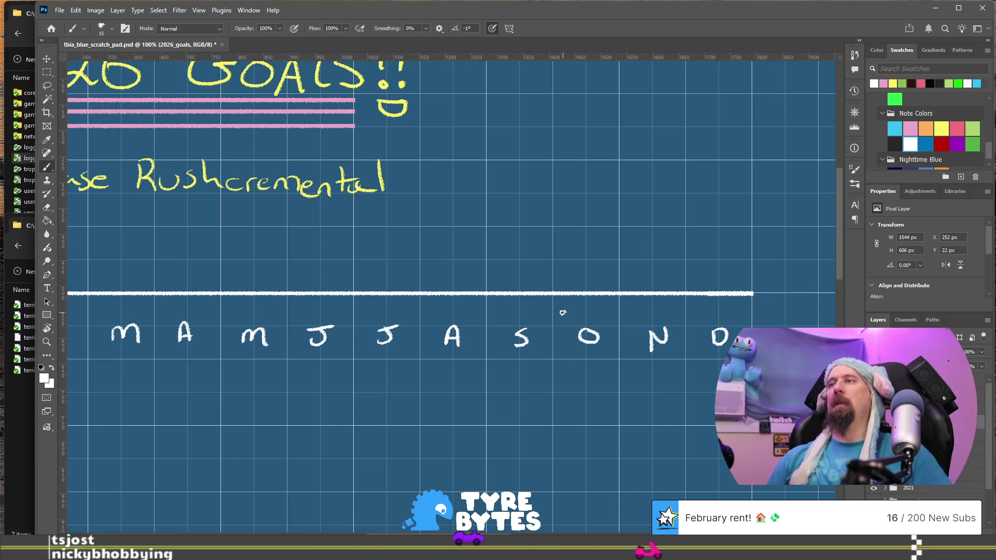
left_click_drag(344, 400, 604, 373)
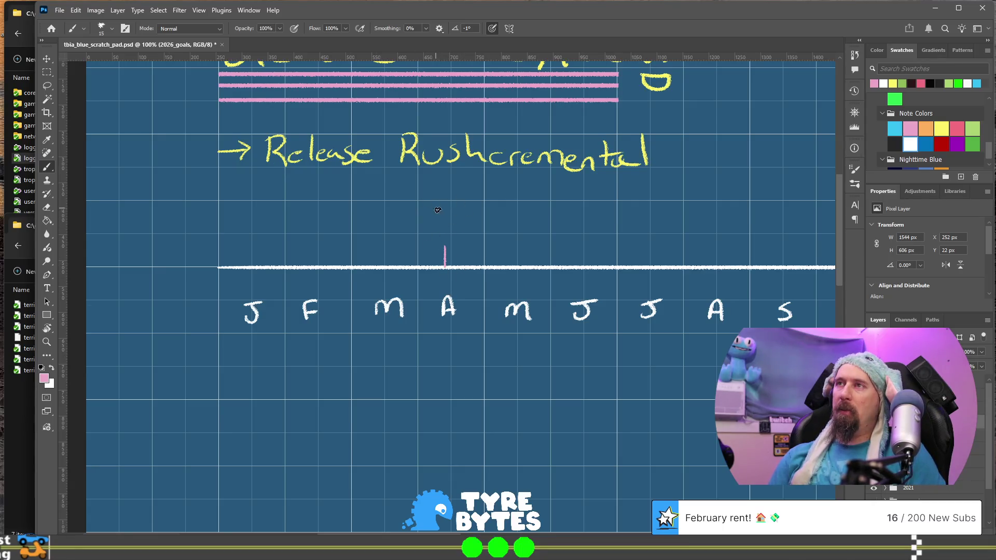
Mark the timeline with pink Rush and NE labels and a tick
left_click_drag(426, 220, 471, 212)
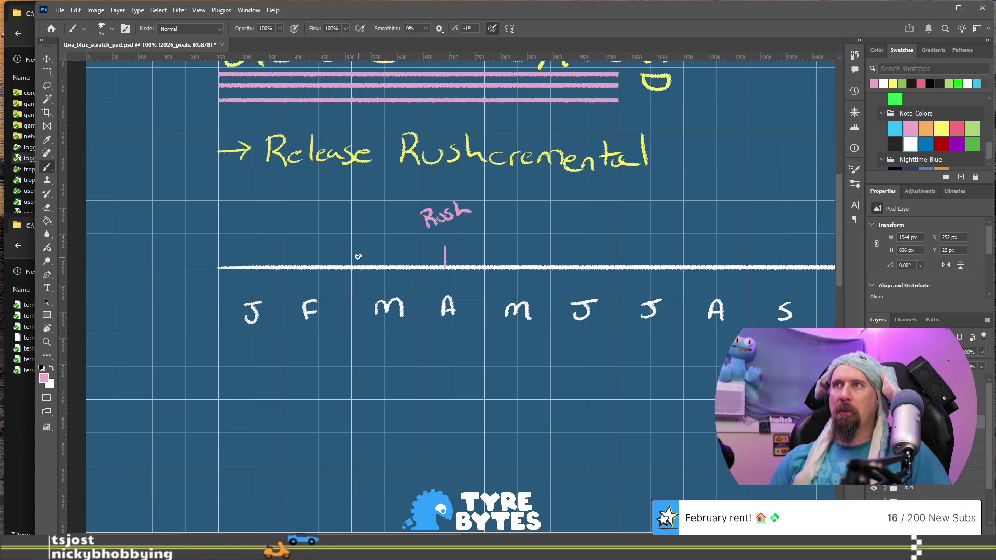
left_click_drag(394, 251, 394, 265)
mouse_move(361, 233)
left_mouse_down()
mouse_move(366, 247)
mouse_move(372, 224)
mouse_move(380, 230)
left_mouse_up()
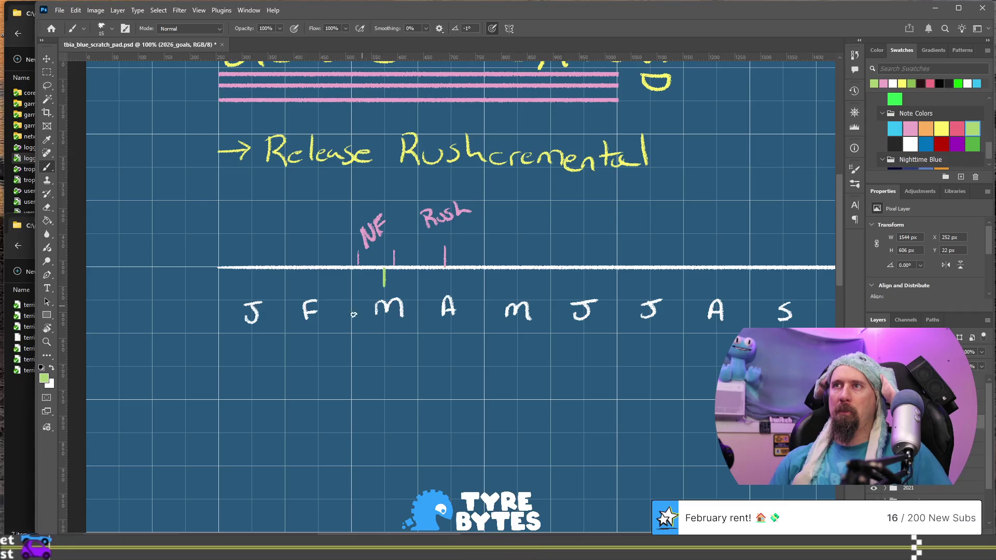
Draw a green arrow to March labelled 'Eggy Over Easy' and begin a March bracket
left_click_drag(309, 357, 372, 296)
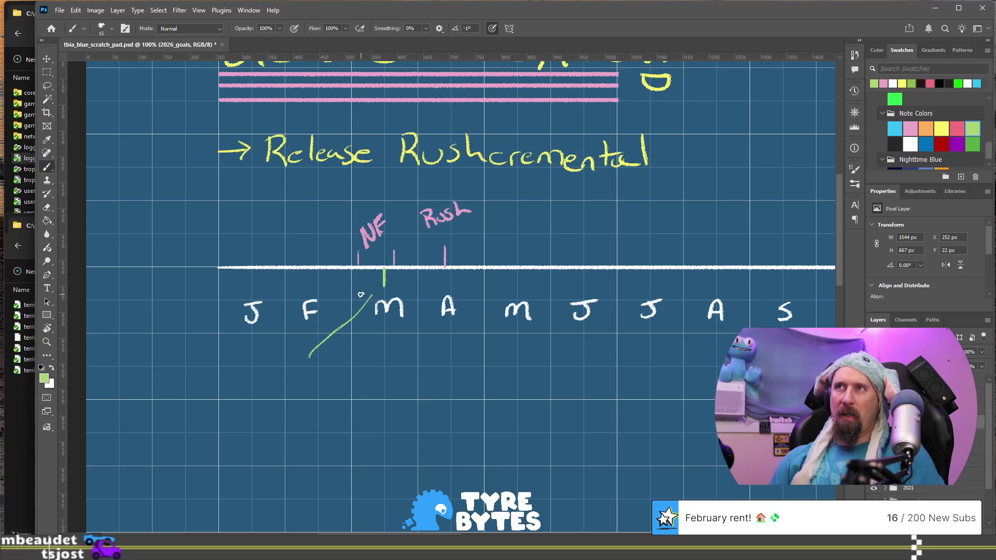
left_click_drag(365, 297, 373, 302)
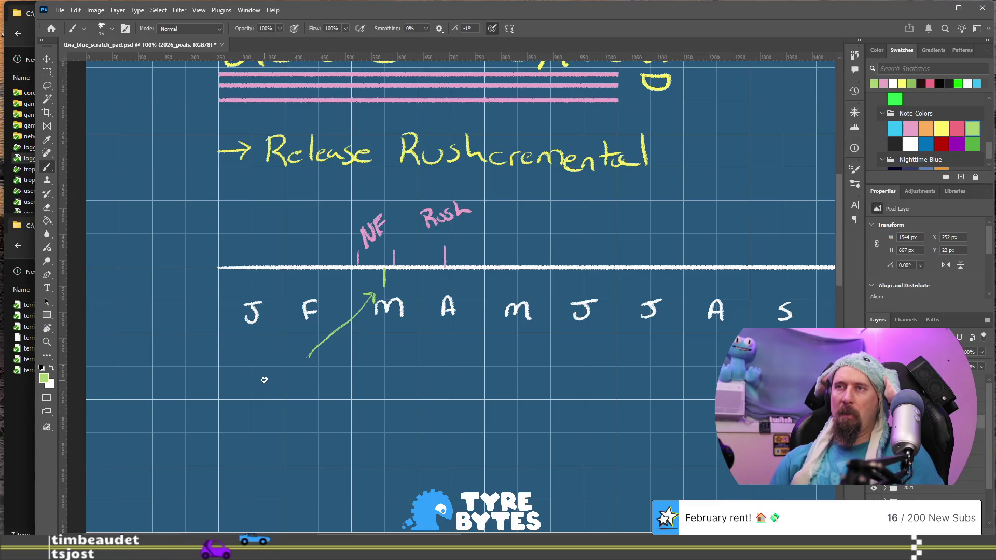
mouse_move(261, 375)
left_mouse_down()
mouse_move(271, 390)
mouse_move(279, 383)
mouse_move(283, 402)
mouse_move(293, 381)
mouse_move(300, 400)
mouse_move(262, 413)
mouse_move(310, 409)
left_mouse_up()
mouse_move(264, 434)
left_mouse_down()
mouse_move(273, 449)
mouse_move(298, 442)
mouse_move(306, 463)
left_mouse_up()
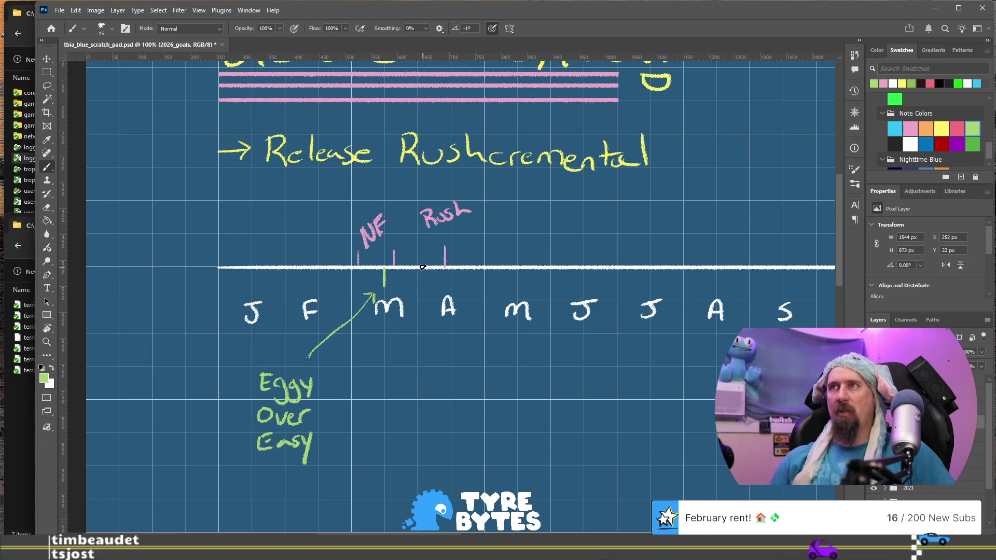
left_click_drag(422, 287, 423, 271)
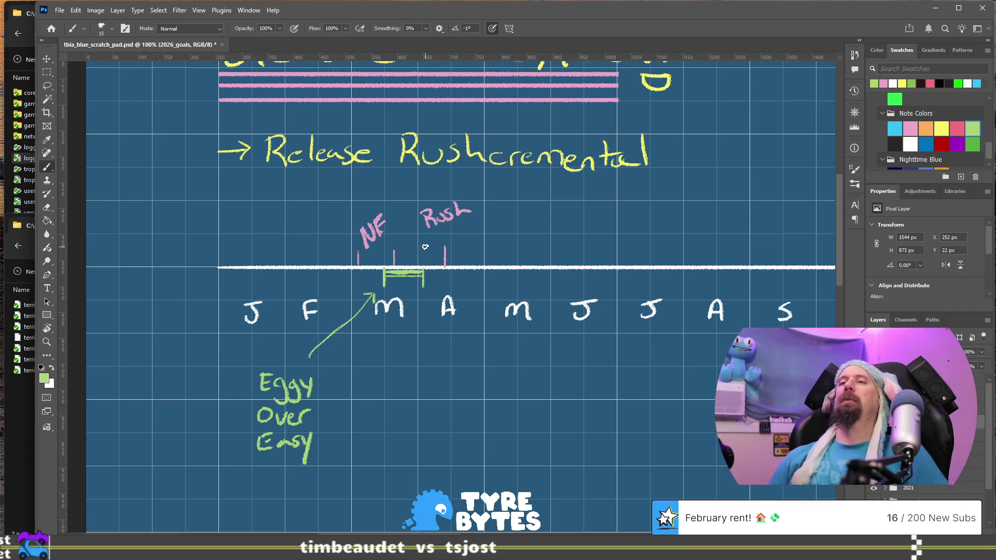
Write a green '(Release)' under Eggy Over Easy, redoing the messy first attempt
left_click_drag(322, 415, 306, 366)
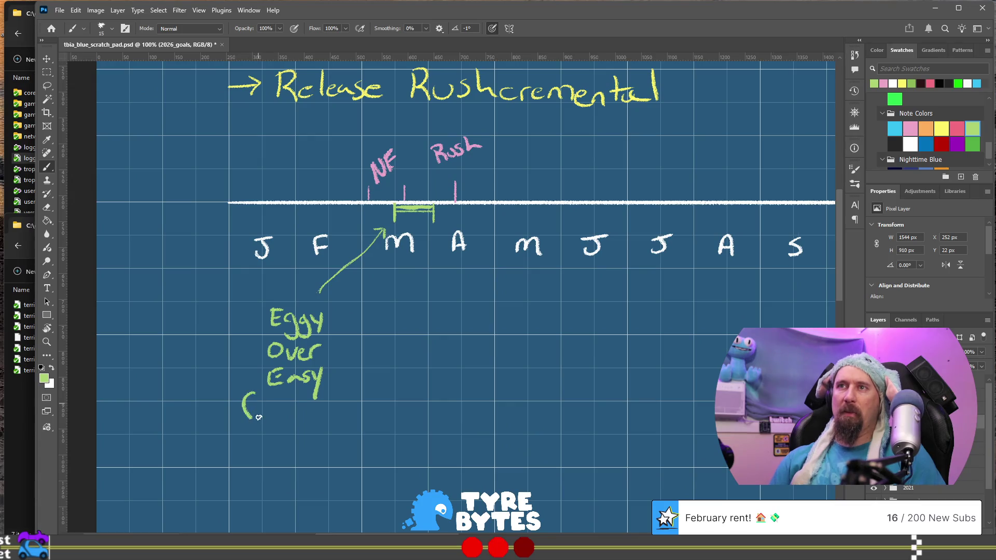
left_click_drag(294, 407, 332, 397)
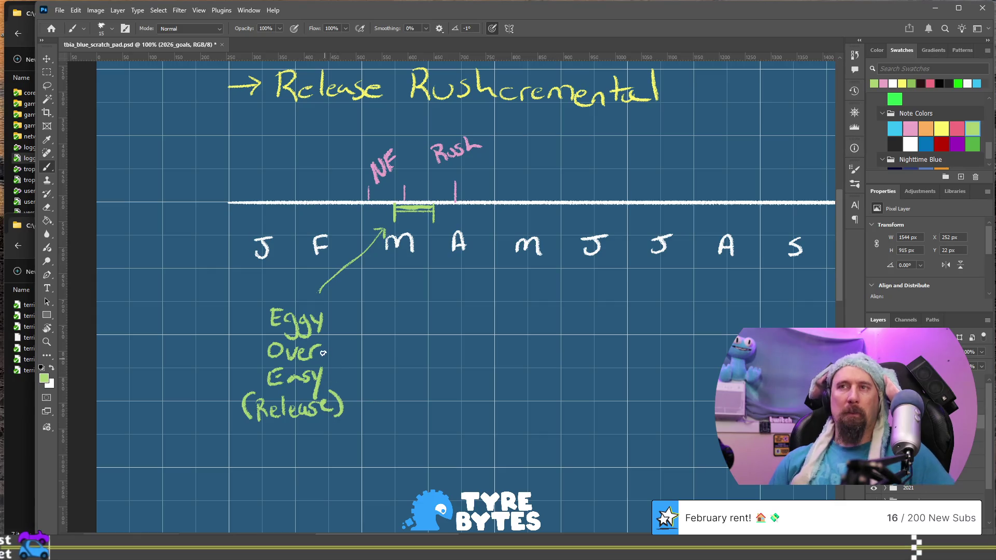
key("ctrl+z")
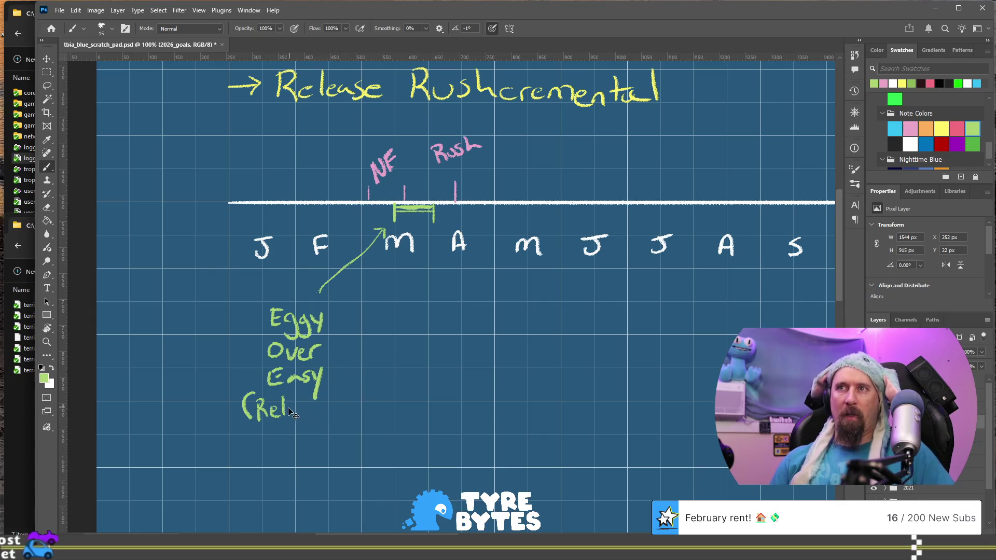
key("ctrl+z")
key("ctrl+z")
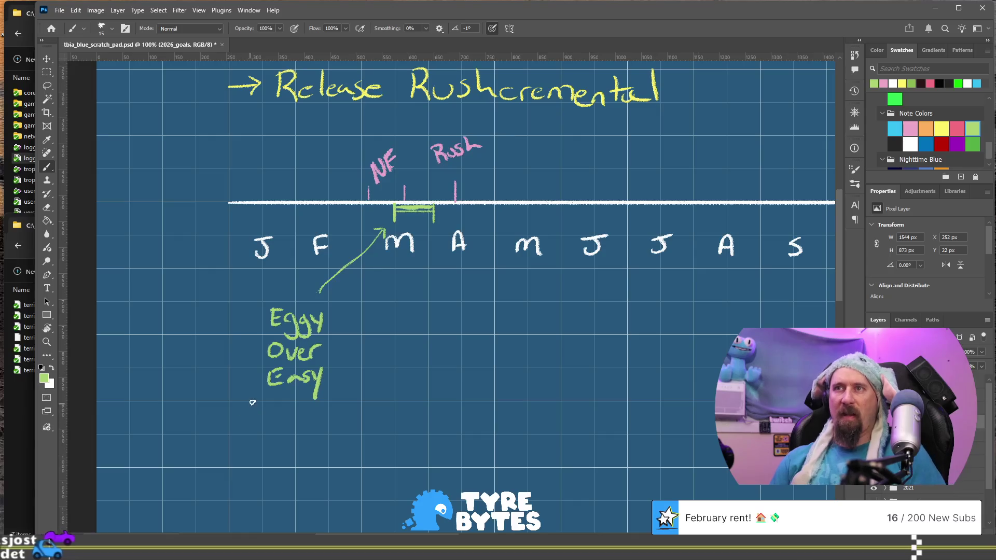
mouse_move(260, 400)
left_mouse_down()
mouse_move(254, 435)
mouse_move(327, 427)
mouse_move(350, 411)
mouse_move(354, 430)
left_mouse_up()
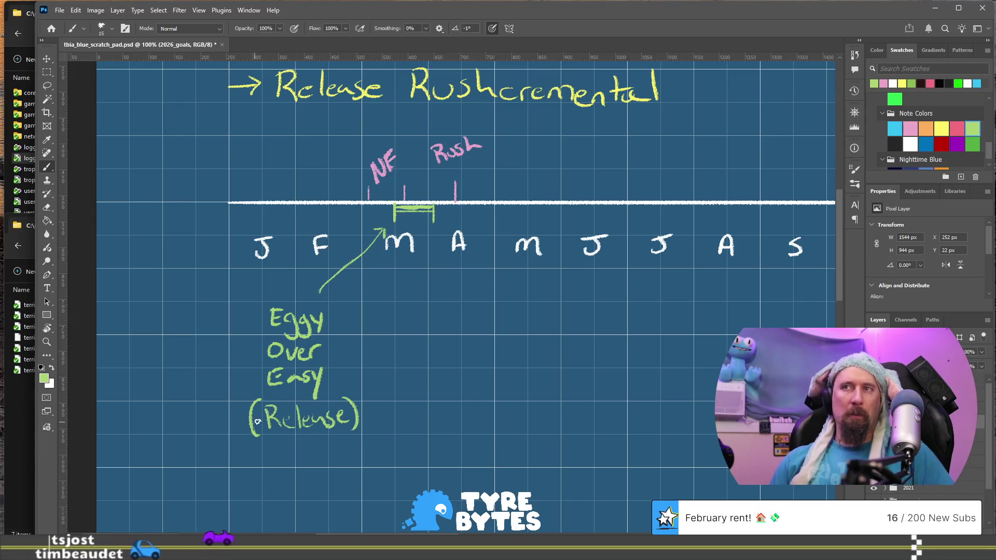
Write 'Release' in pink under the Rush marker
left_click_drag(429, 267, 422, 346)
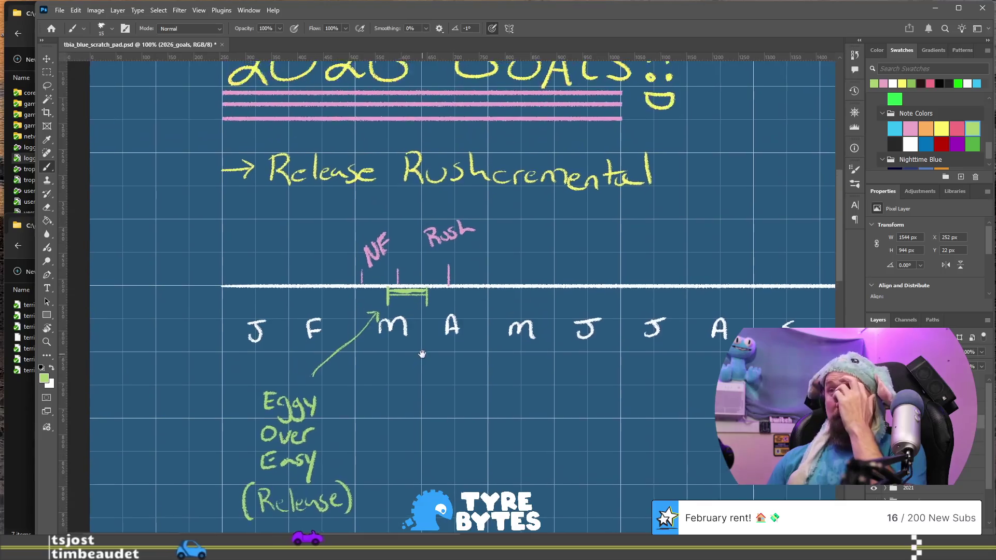
left_click(910, 128)
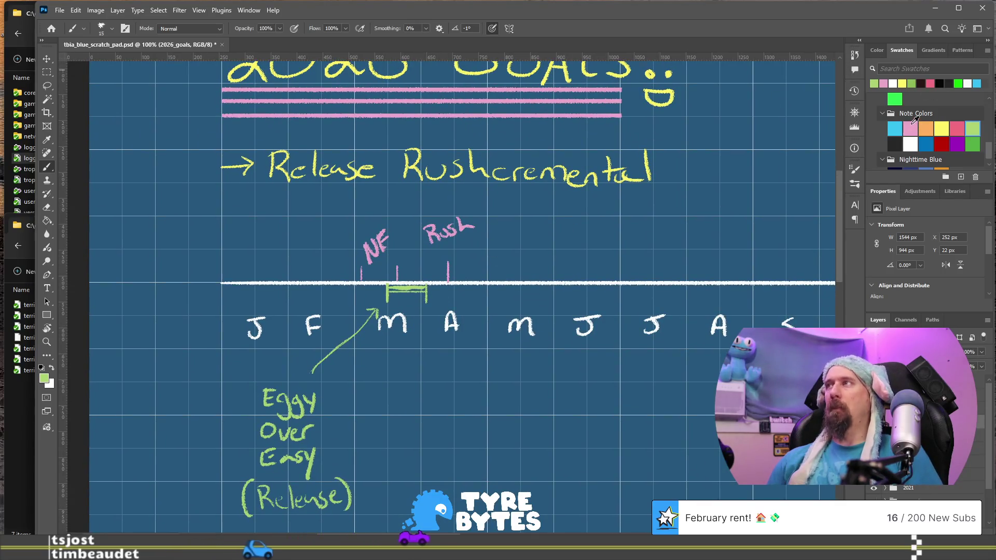
left_click_drag(434, 256, 479, 237)
left_click_drag(544, 398, 488, 411)
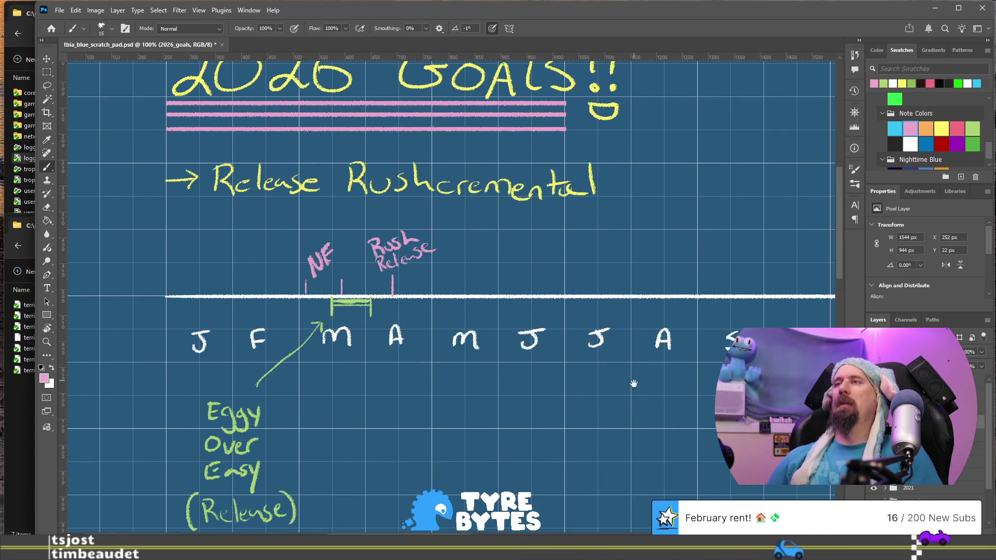
left_click_drag(633, 384, 482, 278)
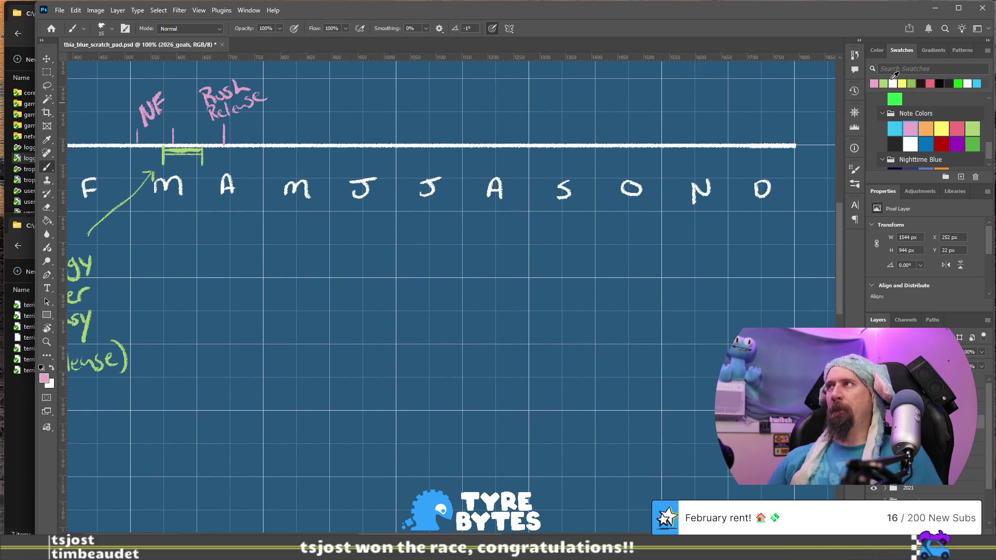
Write 'Tech Stack → Physics Rnd X' in orange below the timeline
left_click(928, 129)
left_click_drag(424, 369, 472, 329)
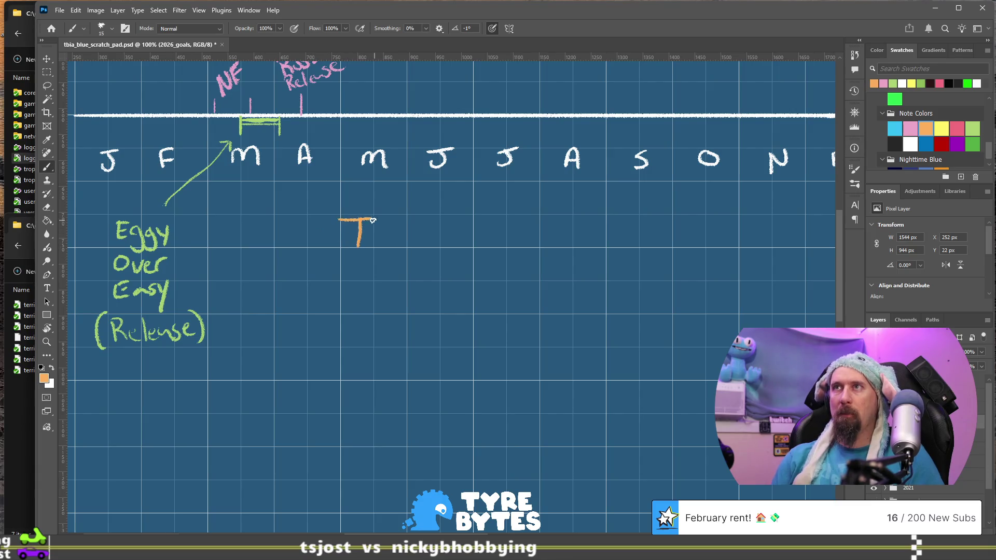
left_click_drag(457, 215, 440, 240)
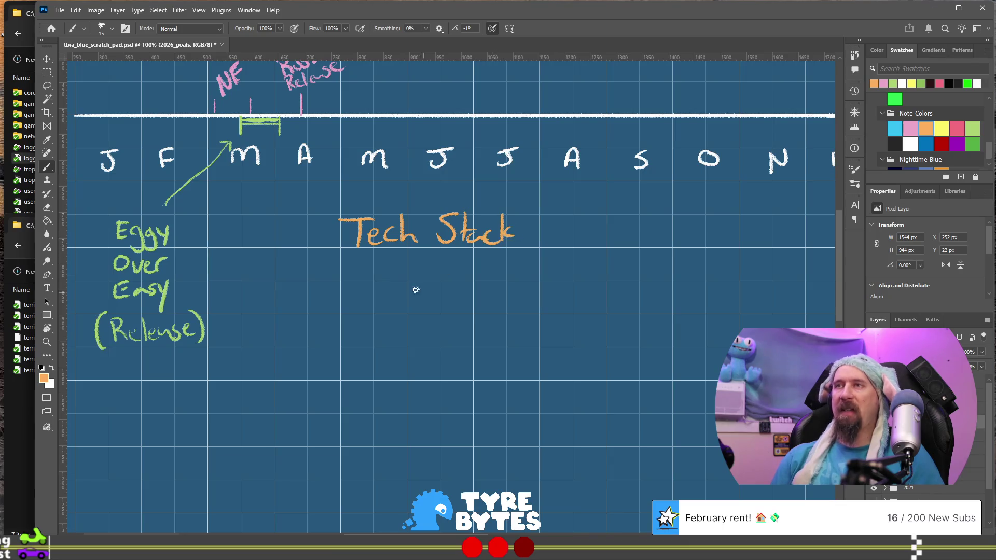
left_click_drag(374, 272, 374, 263)
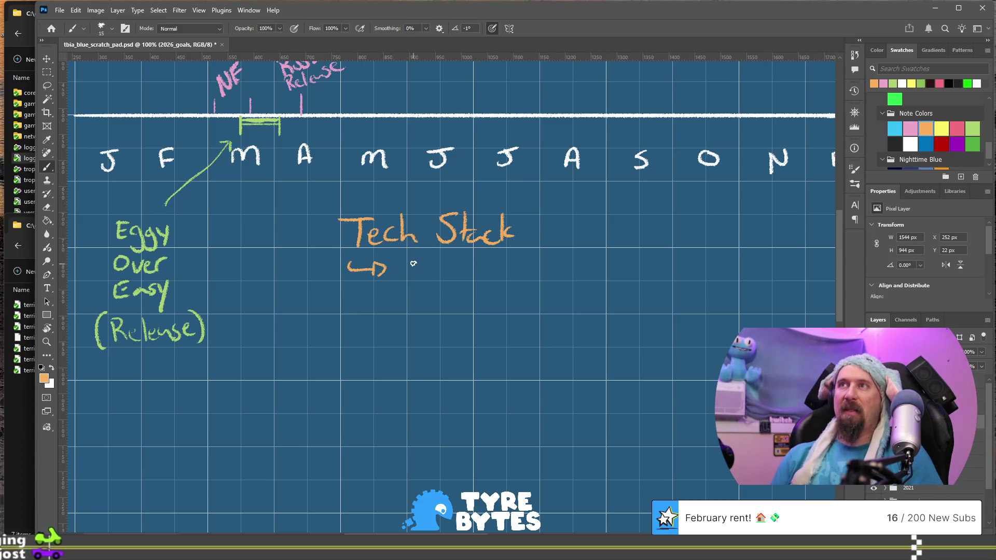
mouse_move(408, 256)
left_mouse_down()
mouse_move(449, 288)
mouse_move(472, 273)
mouse_move(605, 277)
left_mouse_up()
key("ctrl+z")
left_click_drag(604, 252, 592, 278)
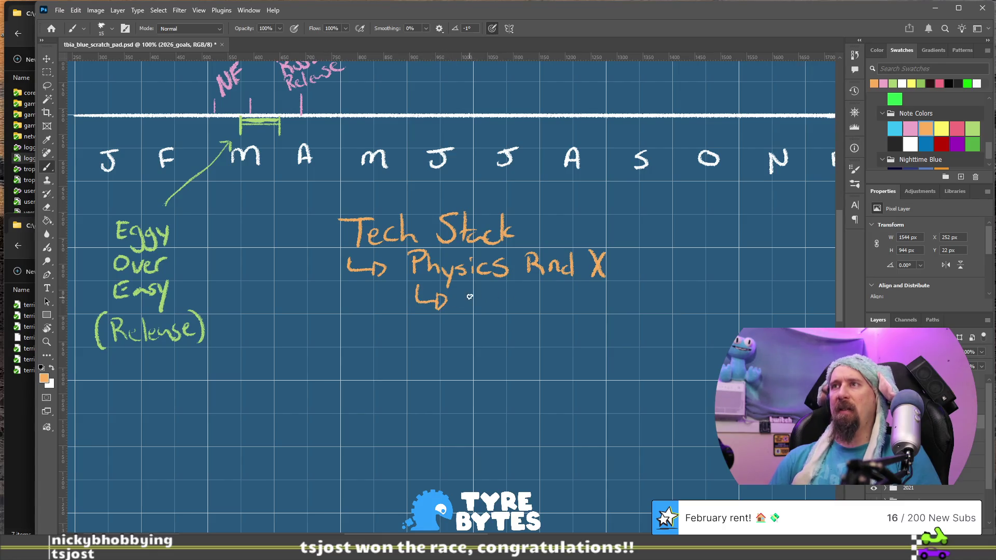
Add the orange sub-item 'Get TerribleBrakes working'
left_click_drag(472, 298, 500, 306)
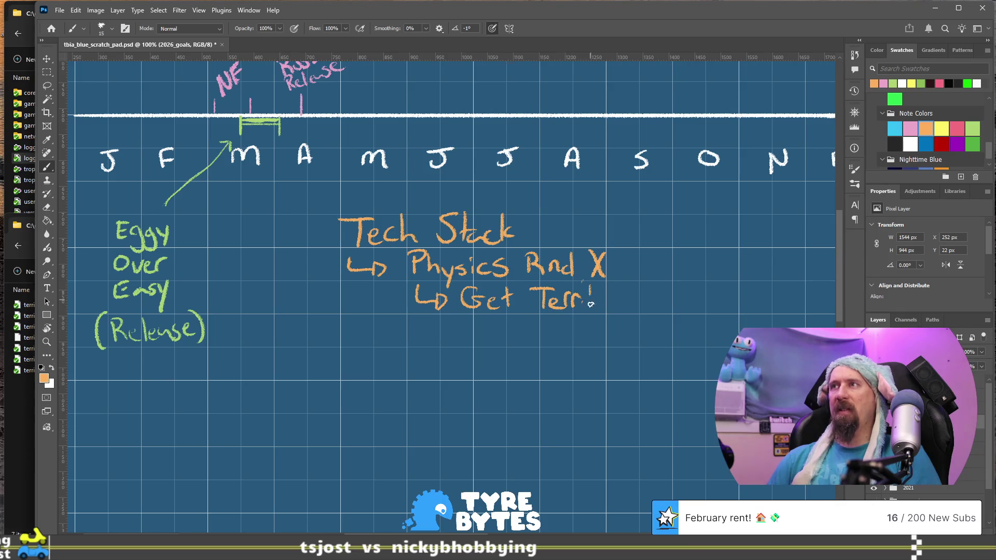
left_click_drag(632, 300, 647, 301)
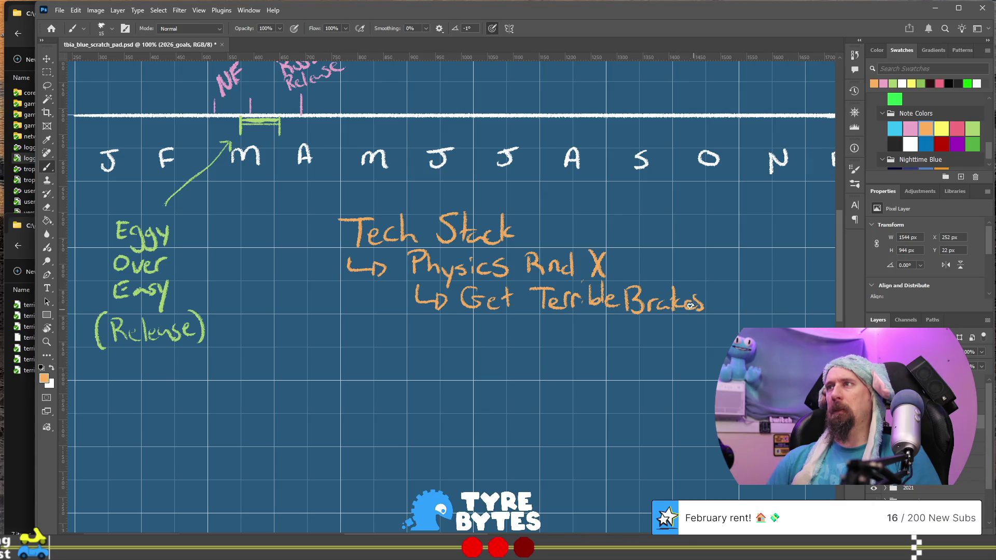
left_click_drag(775, 287, 789, 325)
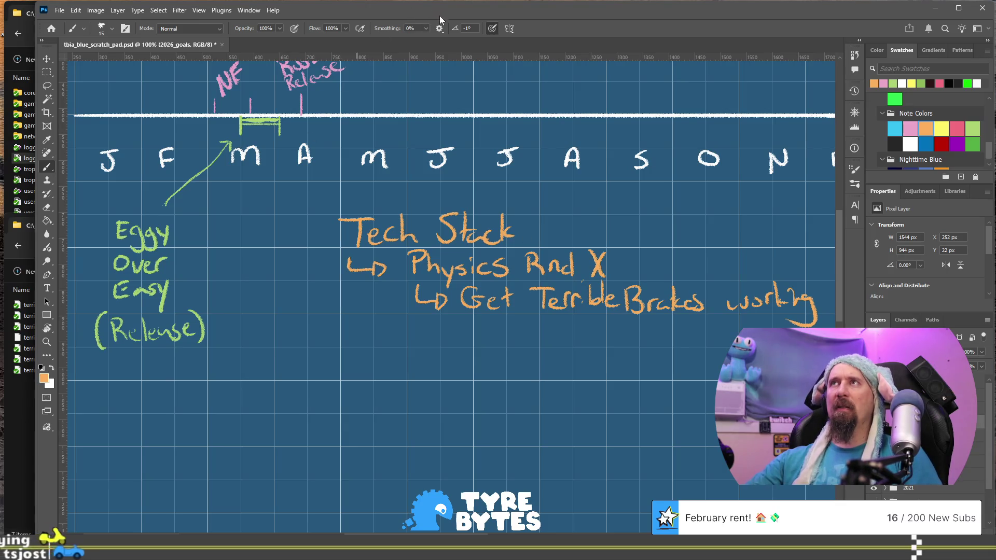
Set the brush angle to 0° in the options bar
left_click(470, 28)
type("1")
key("Return")
type("0")
key("Return")
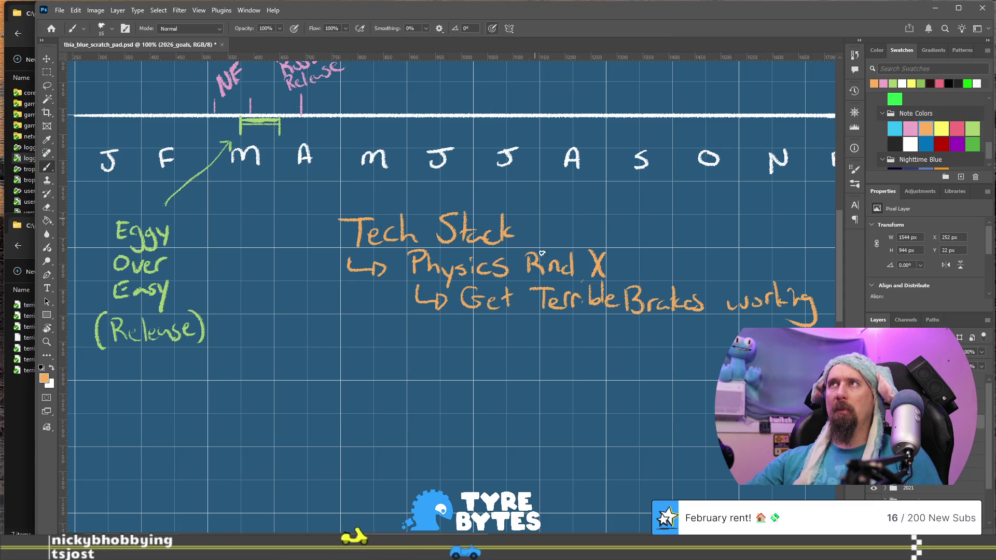
Scribble a test 'Hello', undo it, and reduce the brush size to 10
mouse_move(444, 329)
left_mouse_down()
mouse_move(444, 367)
mouse_move(461, 367)
left_mouse_up()
left_click_drag(445, 348, 485, 366)
mouse_move(499, 330)
left_mouse_down()
mouse_move(500, 366)
mouse_move(516, 366)
mouse_move(521, 343)
mouse_move(626, 361)
left_mouse_up()
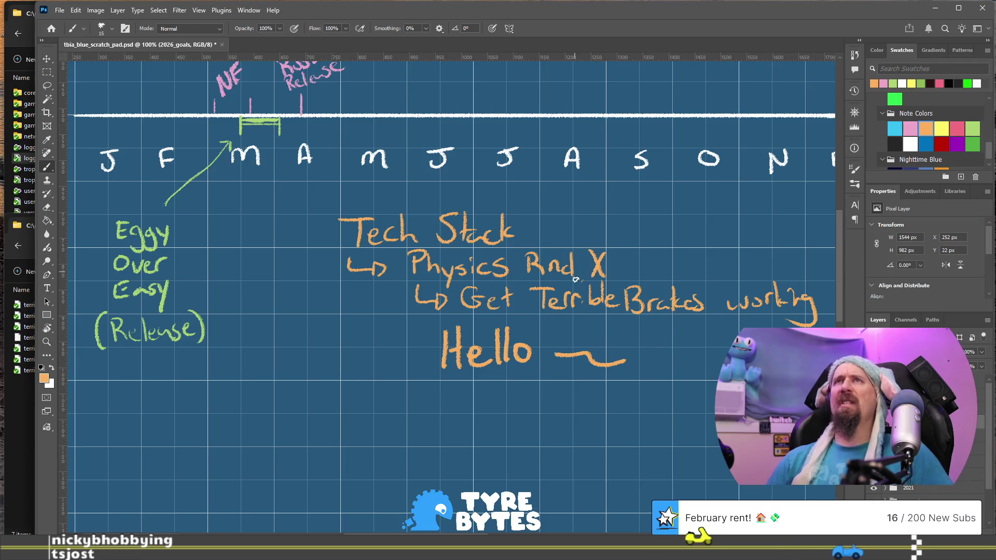
key("ctrl+z")
key("ctrl+z")
key("ctrl+z")
key("ctrl+z")
key("ctrl+z")
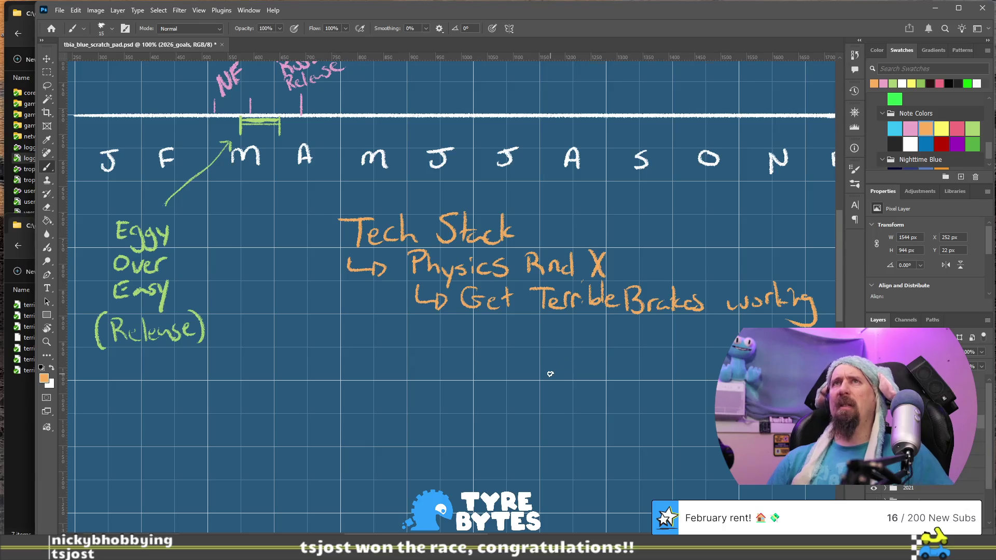
left_click(111, 29)
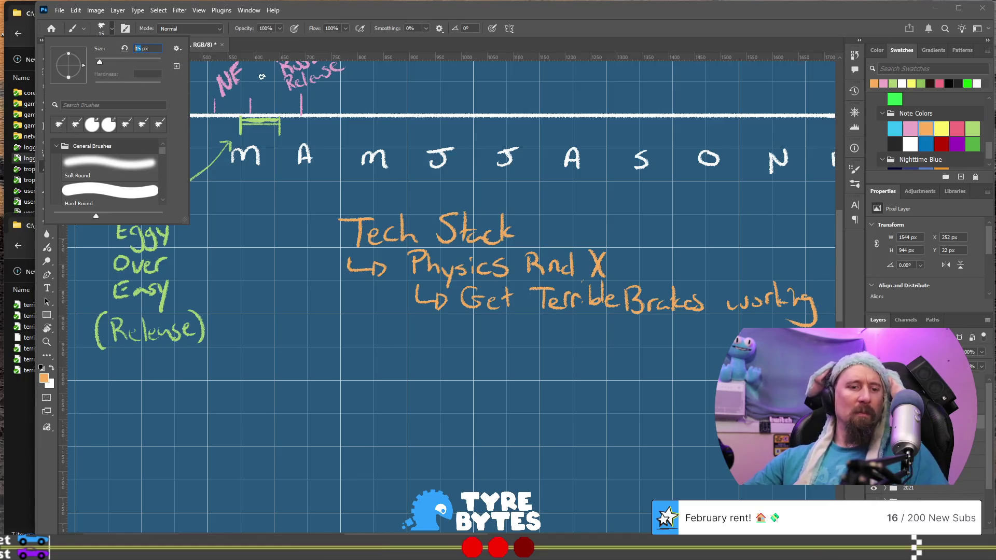
key("Return")
Test the smaller orange brush with a curve, tick and greeting below the brakes line
left_click_drag(416, 349, 499, 369)
key("ctrl+z")
left_click_drag(441, 342, 455, 357)
mouse_move(454, 335)
left_mouse_down()
mouse_move(456, 373)
mouse_move(504, 369)
left_mouse_up()
key("ctrl+z")
key("ctrl+z")
key("ctrl+z")
key("ctrl+z")
key("ctrl+z")
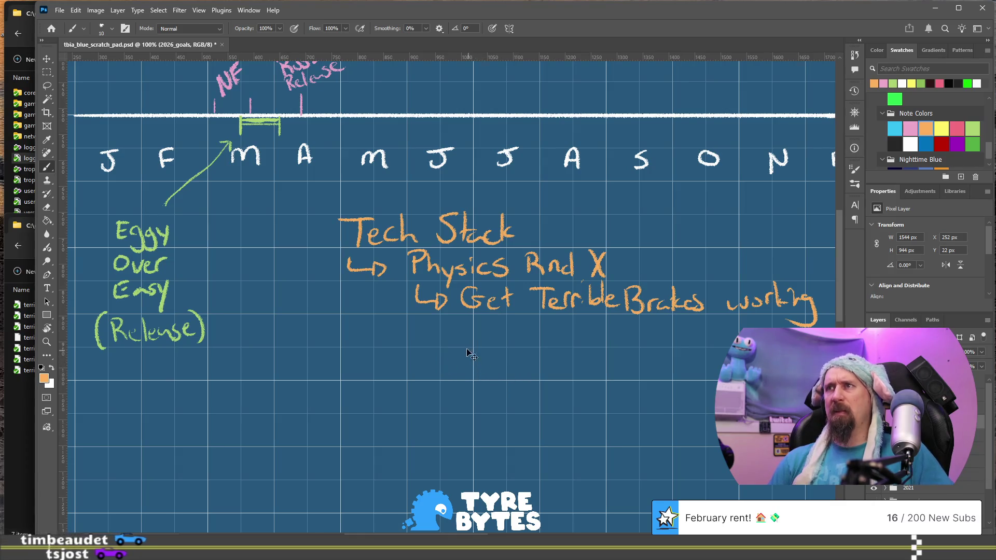
mouse_move(442, 342)
left_mouse_down()
mouse_move(442, 381)
mouse_move(457, 381)
left_mouse_up()
left_click_drag(442, 366, 460, 368)
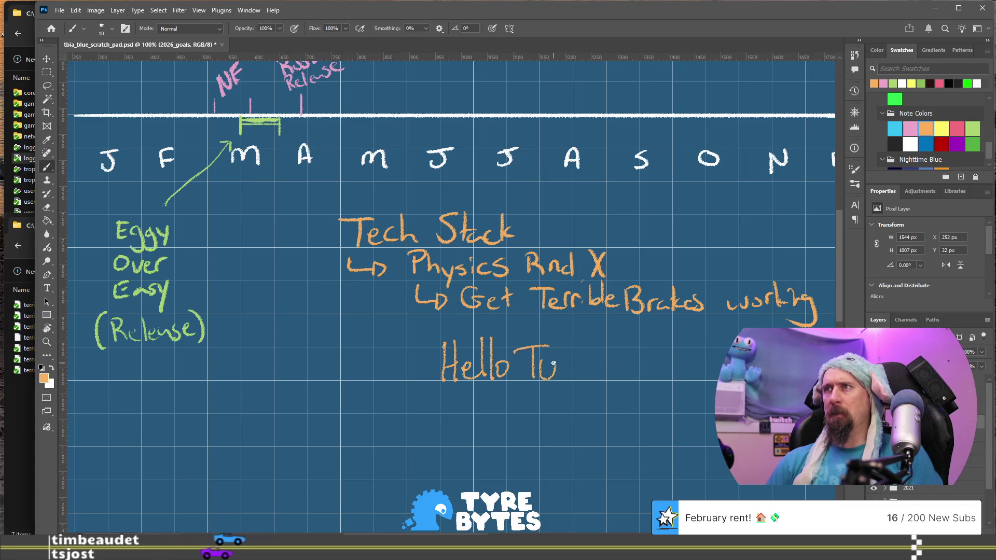
Finish the 'Turtles' test word, then erase the Hello Turtles test writing
left_click_drag(573, 340, 576, 380)
mouse_move(569, 358)
left_mouse_down()
mouse_move(589, 355)
mouse_move(591, 378)
left_mouse_up()
left_click_drag(595, 369, 604, 376)
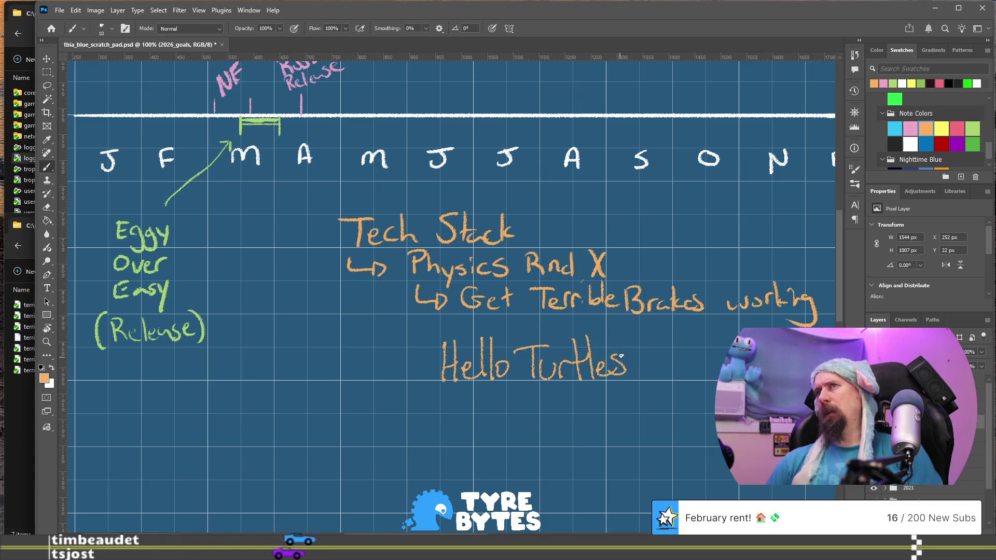
key("e")
mouse_move(618, 332)
left_mouse_down()
mouse_move(640, 351)
mouse_move(584, 374)
mouse_move(557, 345)
mouse_move(437, 402)
mouse_move(446, 337)
mouse_move(473, 386)
mouse_move(502, 337)
mouse_move(517, 334)
left_mouse_up()
key("b")
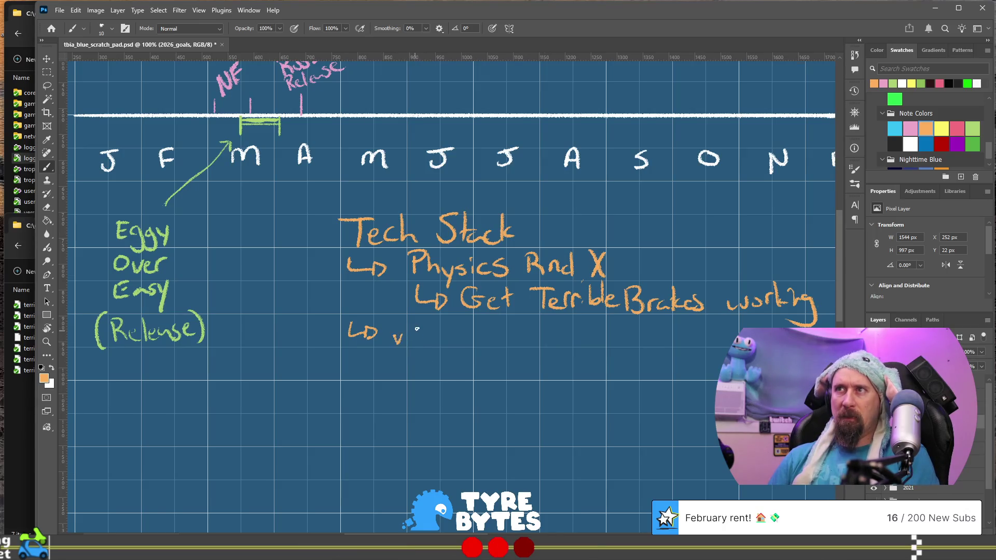
Finish handwriting 'v0.4.4 API Breakage' on the third Tech Stack bullet, then pick cyan
mouse_move(447, 323)
left_mouse_down()
mouse_move(445, 343)
mouse_move(517, 335)
mouse_move(537, 343)
mouse_move(543, 321)
mouse_move(531, 342)
mouse_move(590, 344)
left_mouse_up()
left_click_drag(594, 338, 617, 342)
mouse_move(623, 322)
left_mouse_down()
mouse_move(622, 343)
mouse_move(633, 344)
left_mouse_up()
mouse_move(643, 334)
left_mouse_down()
mouse_move(650, 360)
mouse_move(685, 339)
mouse_move(725, 343)
mouse_move(736, 333)
left_mouse_up()
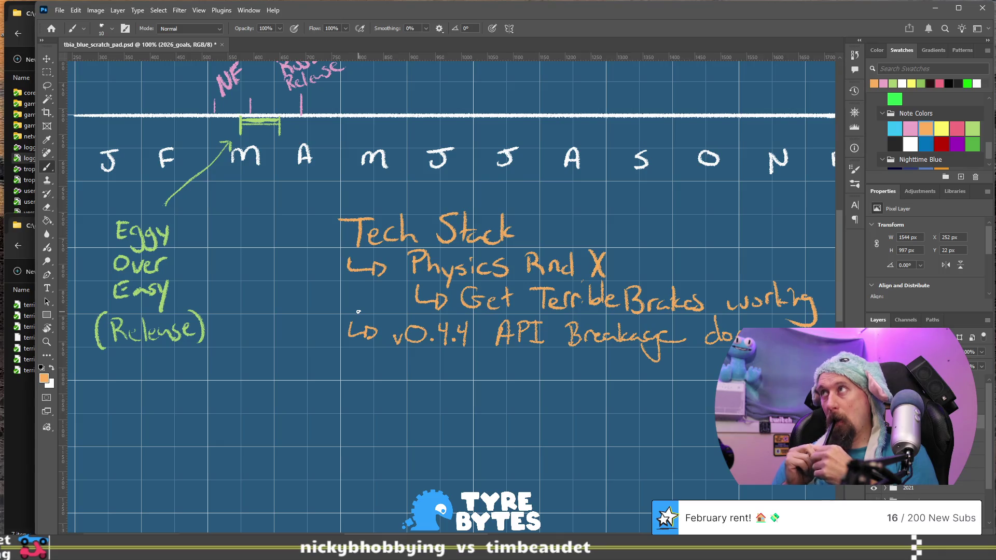
left_click(894, 128)
Handwrite 'Turbo Boom!' in cyan below the Eggy Over Easy notes, redoing the botched letters
mouse_move(445, 406)
left_mouse_down()
mouse_move(666, 280)
mouse_move(681, 286)
left_mouse_up()
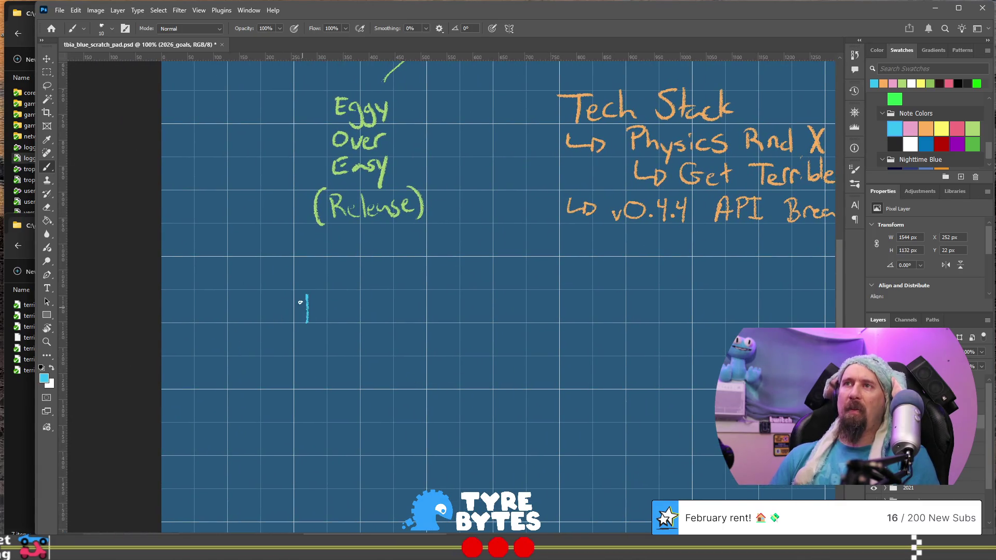
mouse_move(327, 305)
left_mouse_down()
mouse_move(327, 320)
mouse_move(347, 306)
mouse_move(430, 311)
mouse_move(440, 301)
left_mouse_up()
key("ctrl+z")
key("ctrl+z")
key("ctrl+z")
left_click_drag(421, 307, 489, 313)
left_click(491, 320)
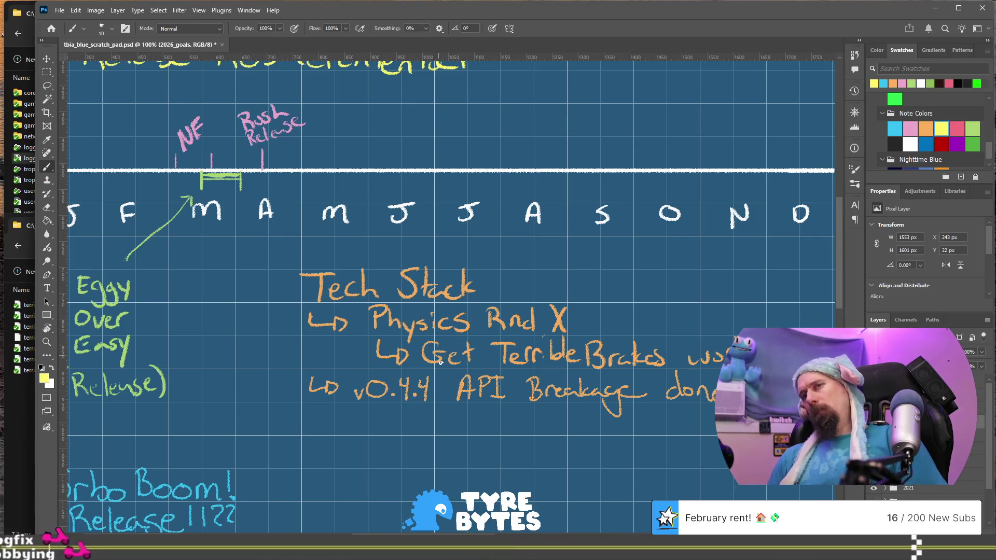
left_click_drag(454, 442, 532, 331)
Add a yellow arrow bullet under the recap item reading 'How To Vehichle Physics ?'
scroll(531, 330, "down", 10)
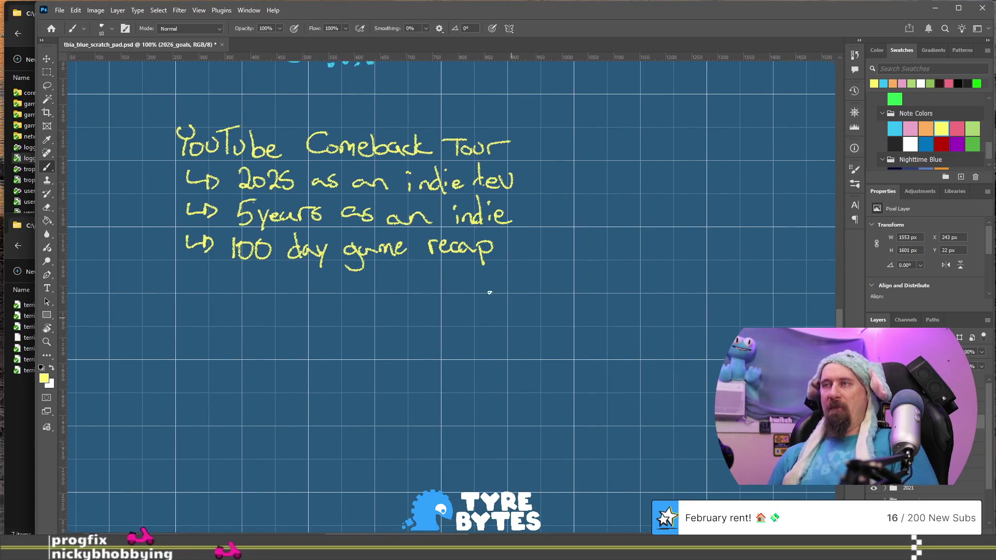
mouse_move(185, 265)
left_mouse_down()
mouse_move(183, 275)
mouse_move(209, 281)
left_mouse_up()
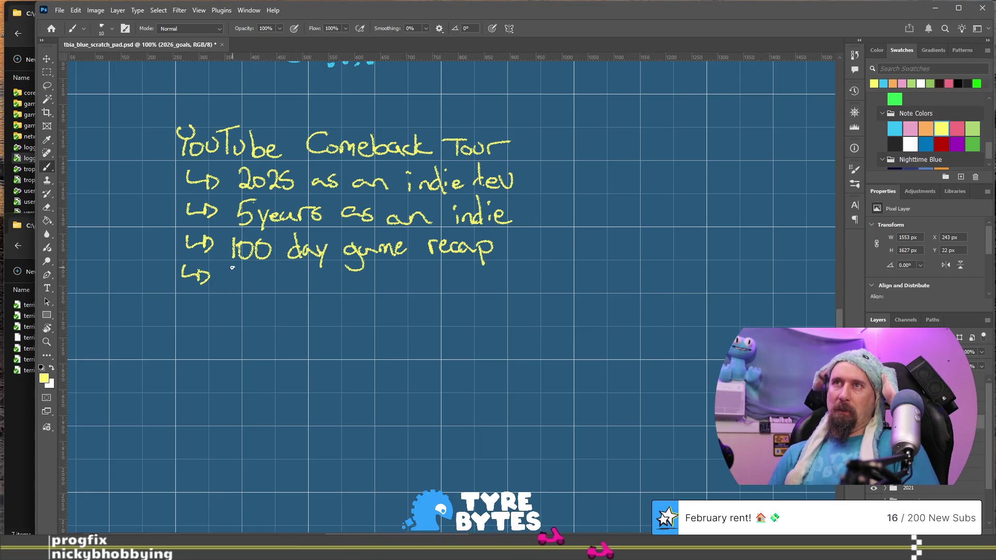
mouse_move(232, 270)
left_mouse_down()
mouse_move(229, 288)
mouse_move(266, 277)
mouse_move(288, 283)
mouse_move(281, 289)
left_mouse_up()
mouse_move(267, 272)
left_mouse_down()
mouse_move(292, 271)
mouse_move(317, 290)
mouse_move(354, 288)
left_mouse_up()
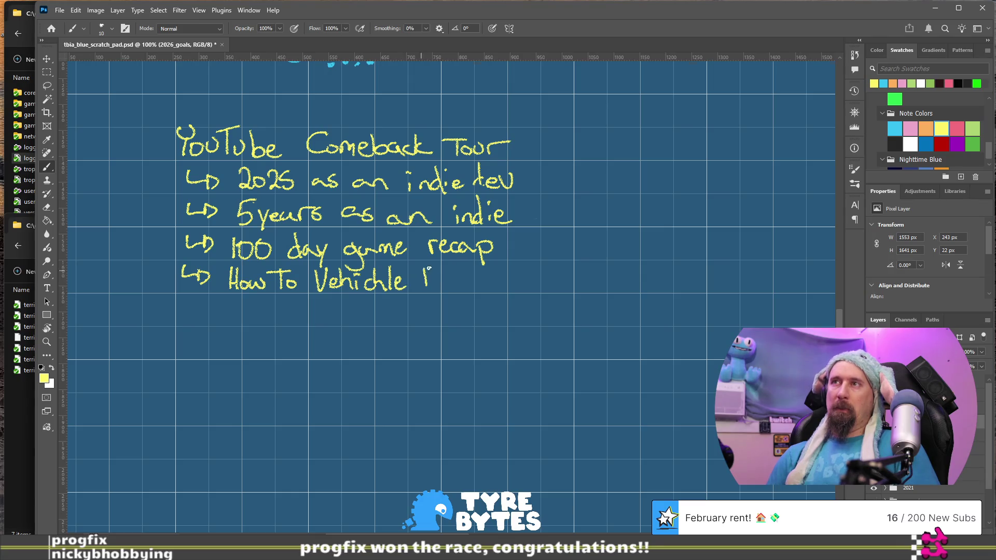
left_click_drag(438, 282, 444, 286)
left_click_drag(446, 279, 451, 293)
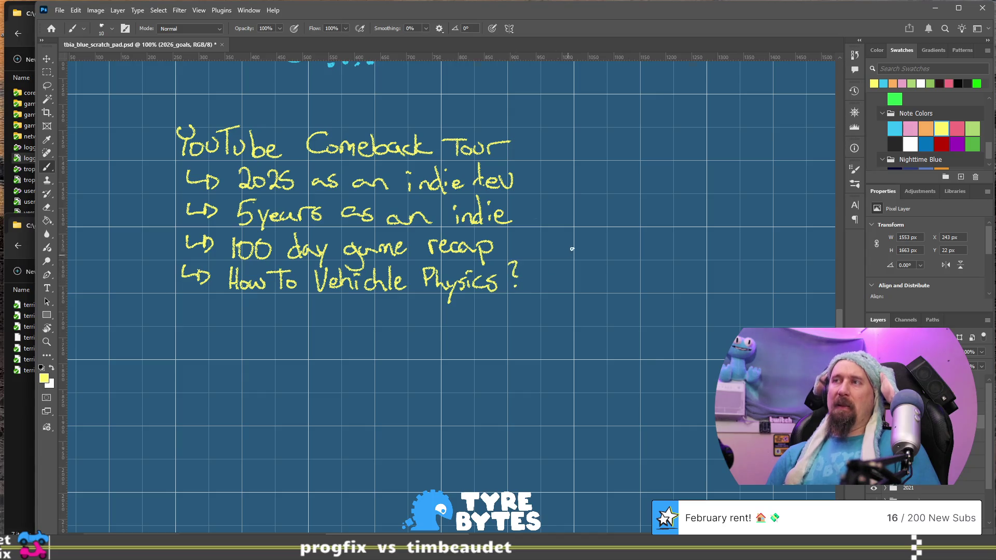
Correct 'indie tev' to 'indie dev' and return to the Release Rushcremental timeline
left_click_drag(547, 237, 516, 266)
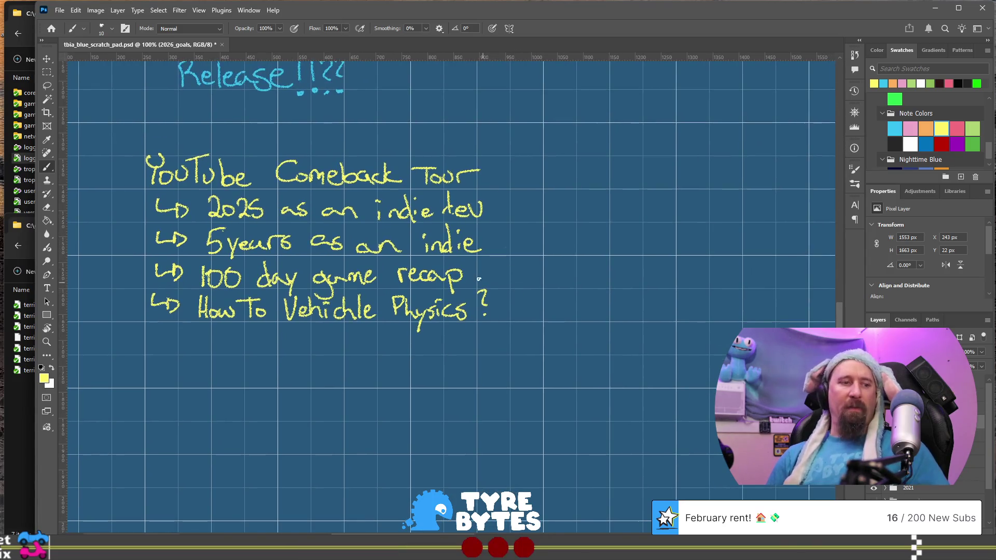
key("e")
key("b")
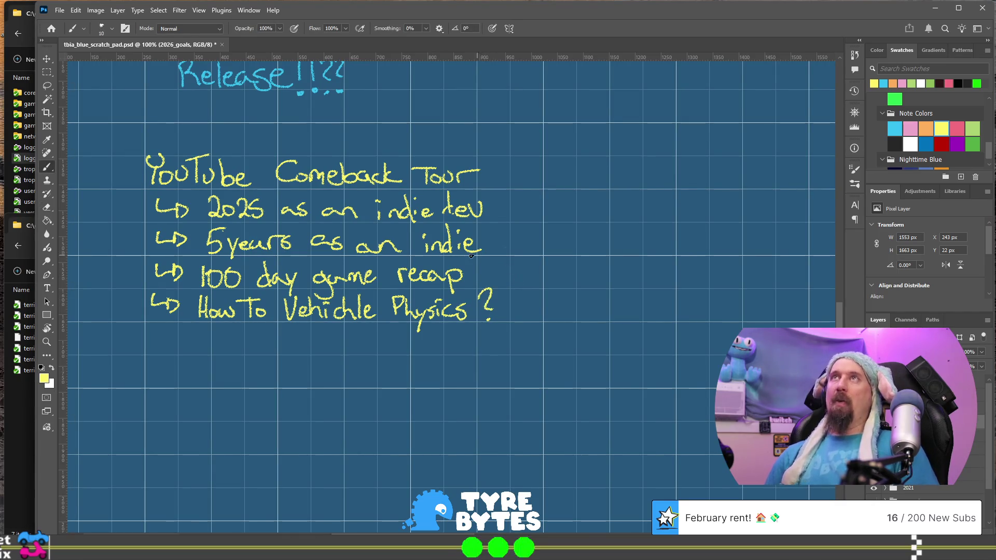
left_click_drag(561, 171, 542, 230)
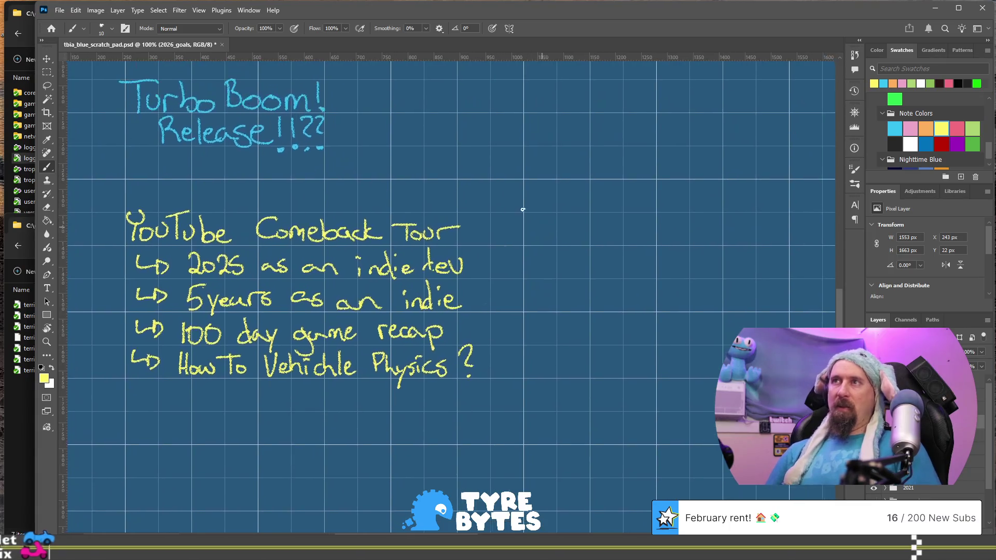
left_click_drag(425, 256, 428, 272)
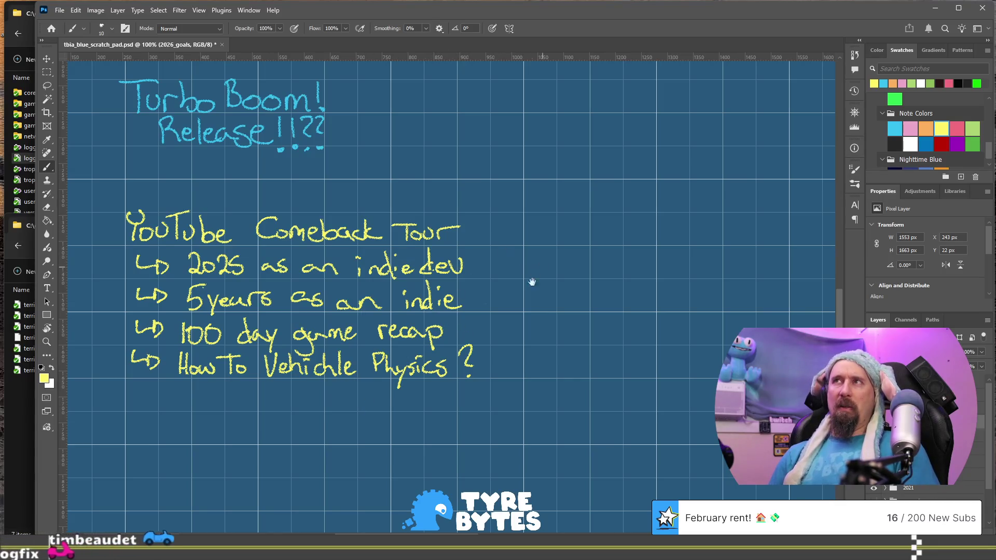
left_click_drag(543, 267, 383, 438)
mouse_move(529, 208)
left_mouse_down()
mouse_move(407, 278)
mouse_move(435, 441)
mouse_move(499, 527)
left_mouse_up()
mouse_move(444, 345)
left_mouse_down()
mouse_move(462, 367)
mouse_move(524, 282)
left_mouse_up()
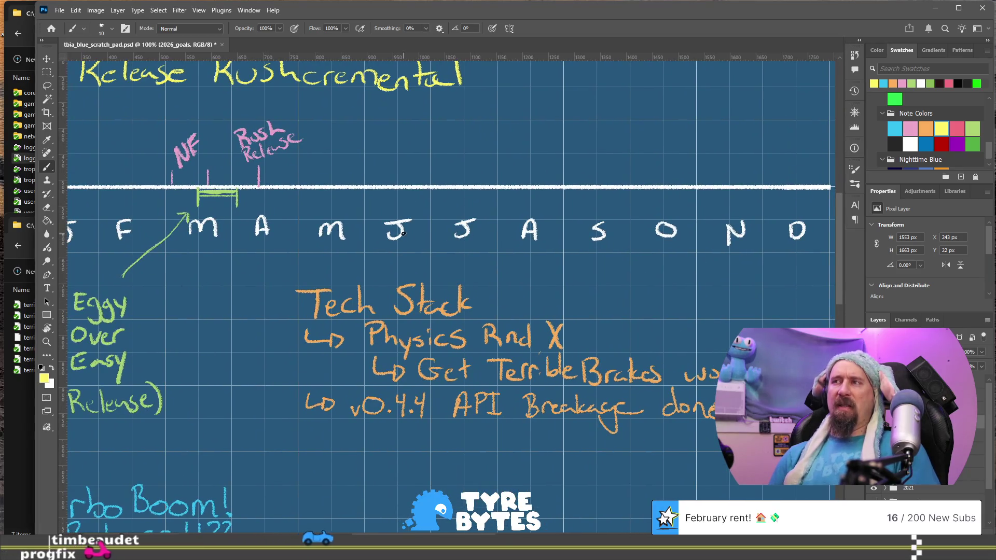
Draw a cyan 'Turbo Boom!' tick near July and a cyan span from Rush Release to it
mouse_move(395, 256)
left_mouse_down()
mouse_move(606, 237)
mouse_move(470, 429)
left_mouse_up()
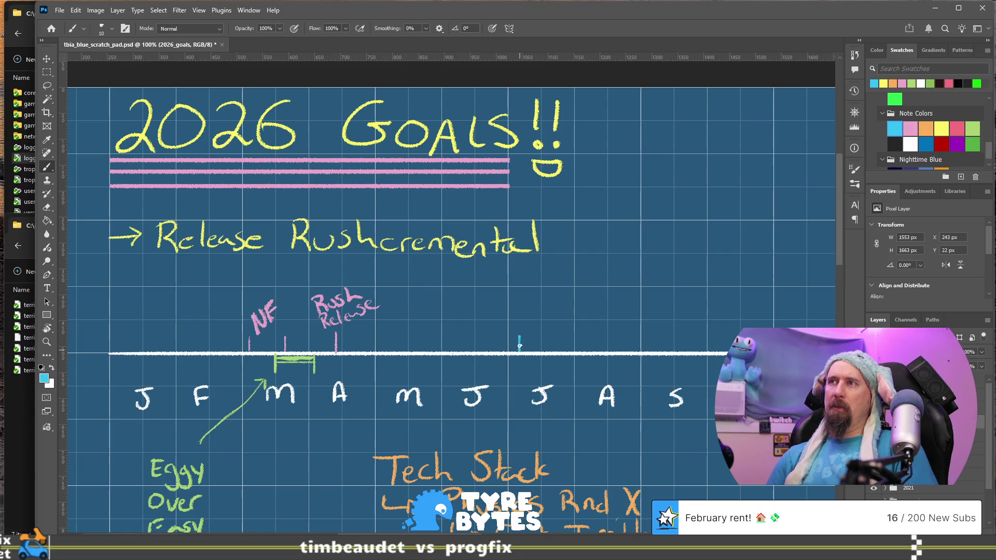
left_click_drag(519, 349, 519, 335)
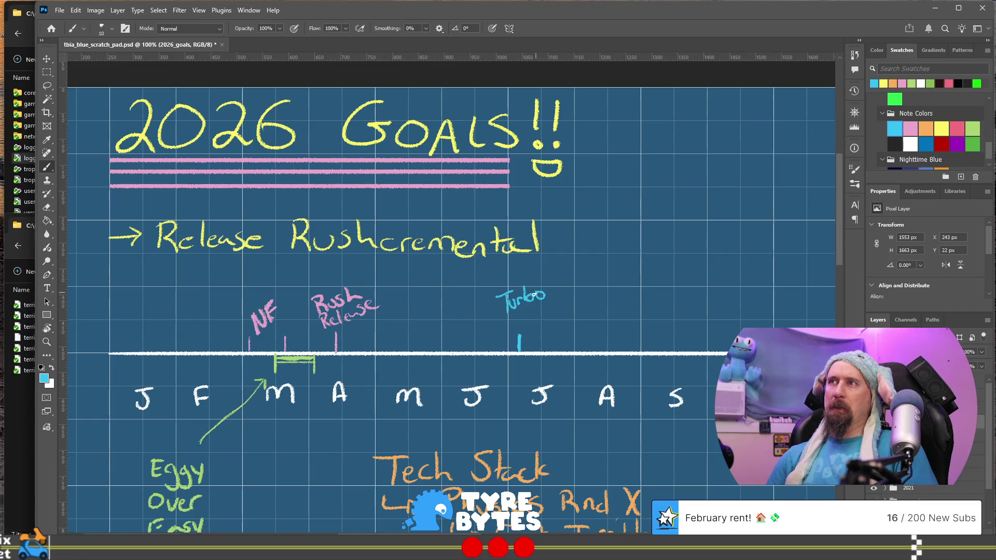
left_click_drag(520, 317, 557, 309)
left_click(559, 312)
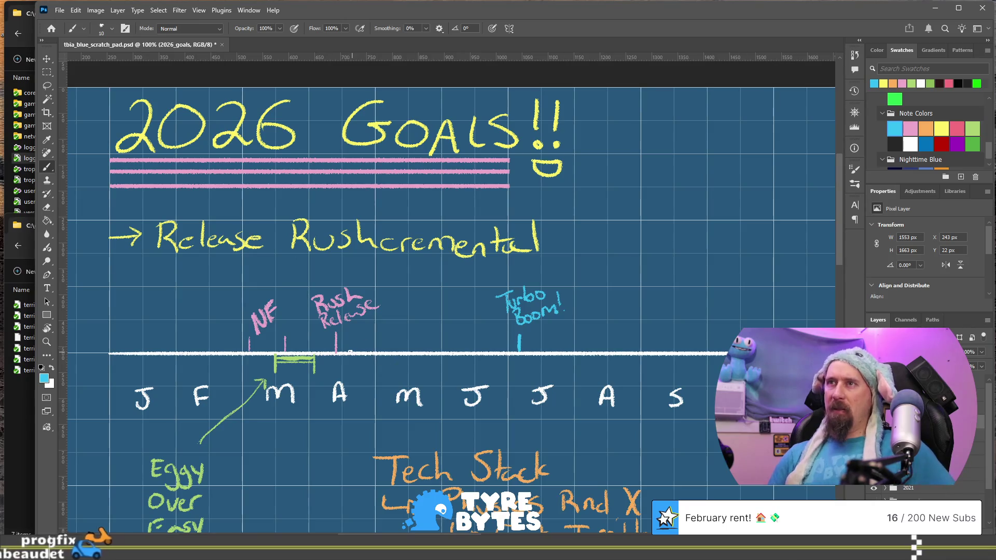
mouse_move(337, 346)
left_mouse_down()
mouse_move(514, 346)
mouse_move(386, 346)
left_mouse_up()
left_click_drag(484, 347, 518, 346)
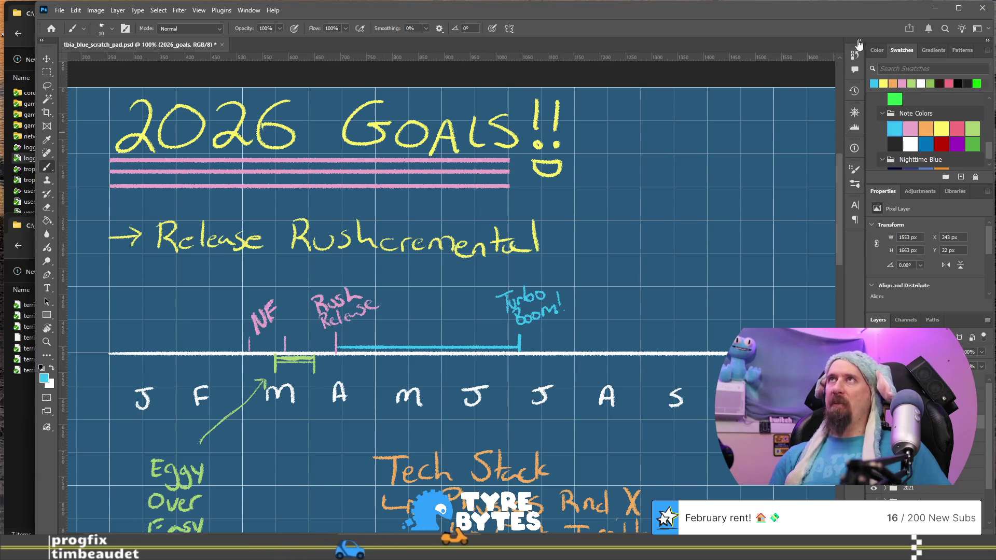
Draw a pink span from the timeline start to Rush Release, overlaid with light-green dashes
left_click(902, 83)
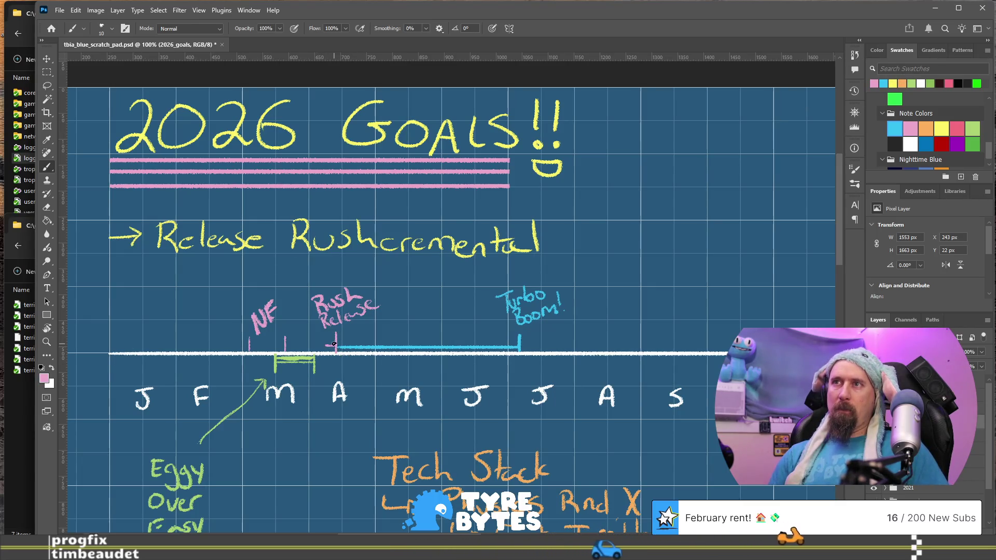
mouse_move(335, 348)
left_mouse_down()
mouse_move(136, 347)
mouse_move(330, 345)
left_mouse_up()
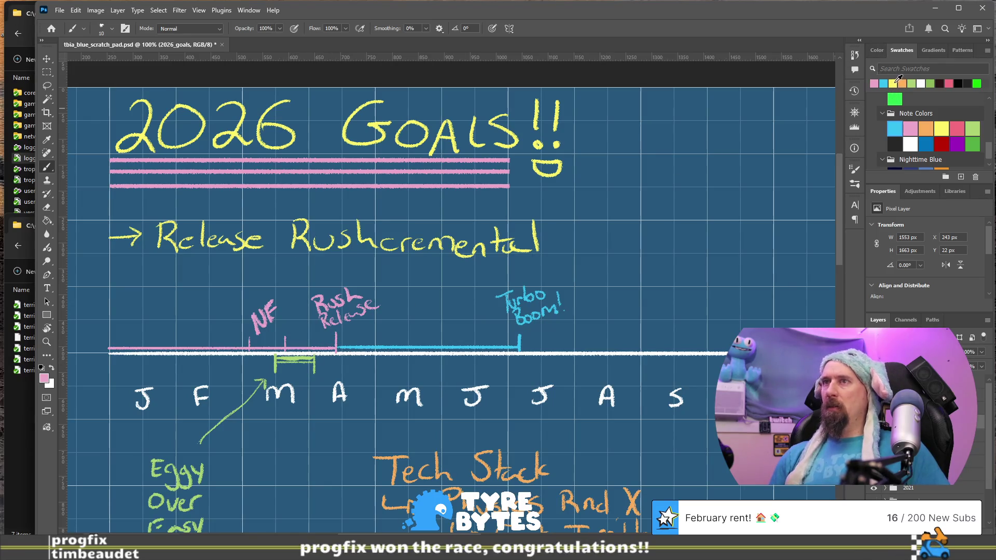
left_click(914, 83)
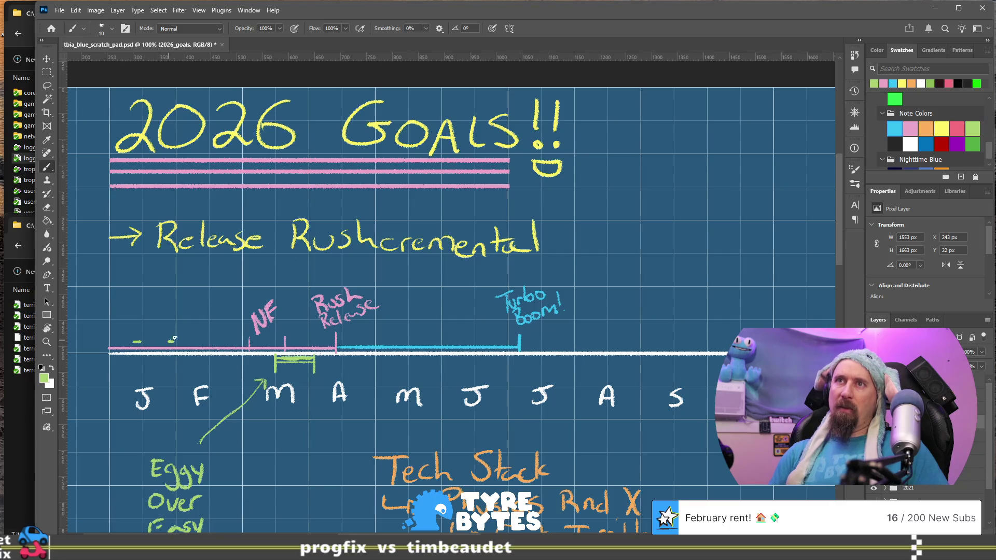
left_click_drag(207, 342, 202, 342)
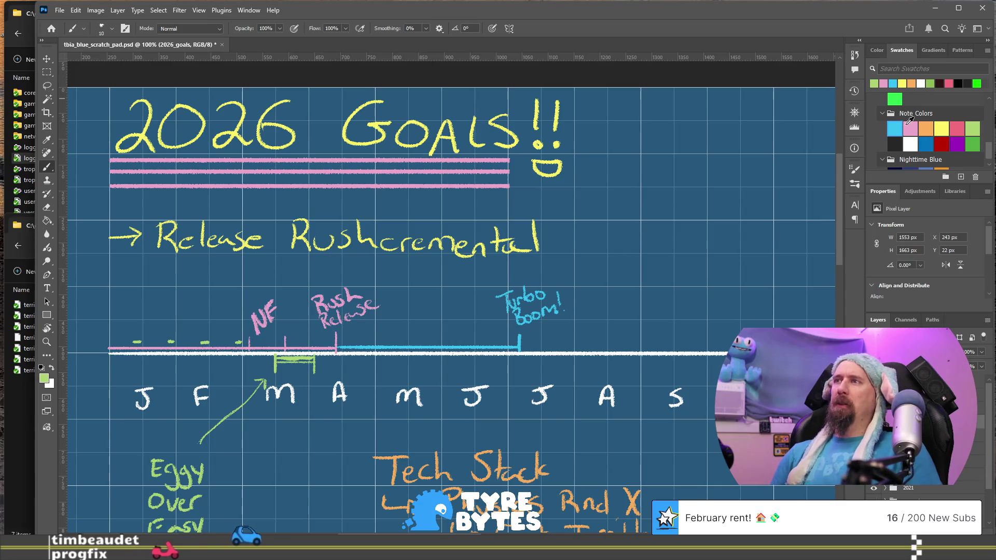
left_click_drag(555, 433, 503, 221)
Handwrite 'Life Break' in white beside the YouTube Comeback Tour list, with '2-3 week' beneath
left_click(910, 144)
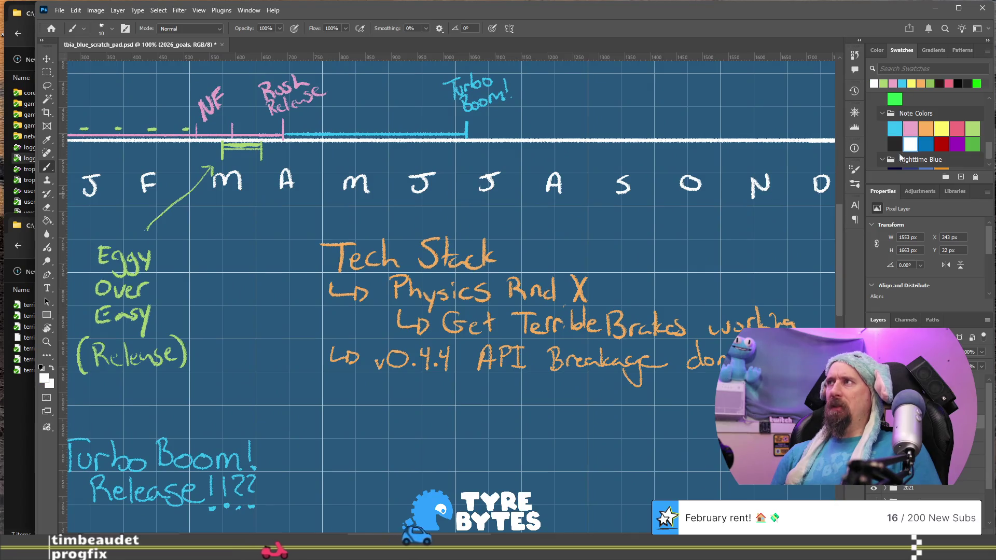
mouse_move(459, 462)
left_mouse_down()
mouse_move(625, 222)
mouse_move(498, 223)
left_mouse_up()
left_click_drag(629, 349, 492, 330)
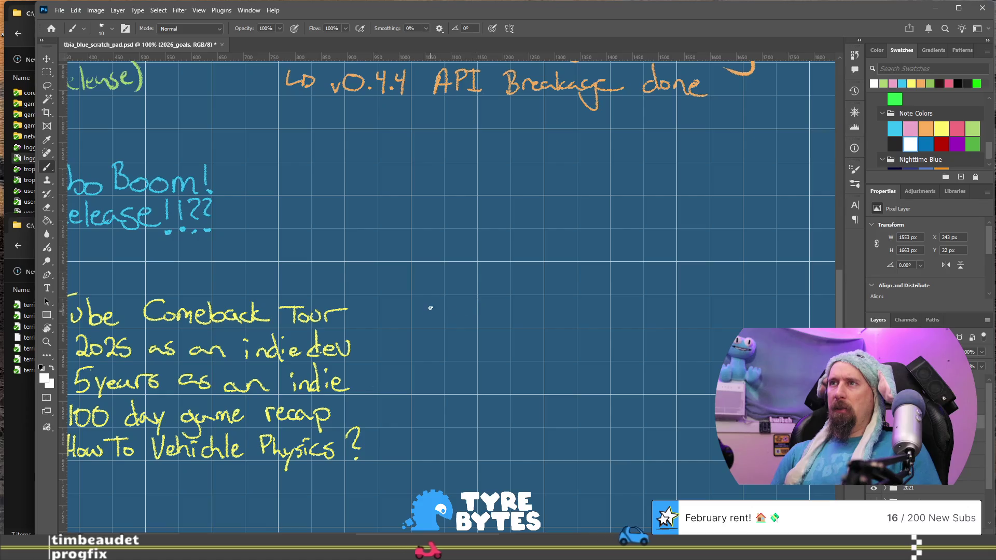
mouse_move(428, 299)
left_mouse_down()
mouse_move(437, 324)
mouse_move(451, 324)
left_mouse_up()
left_click(445, 303)
left_click_drag(447, 312, 489, 322)
mouse_move(487, 299)
left_mouse_down()
mouse_move(490, 322)
mouse_move(517, 310)
left_mouse_up()
left_click_drag(525, 310, 527, 313)
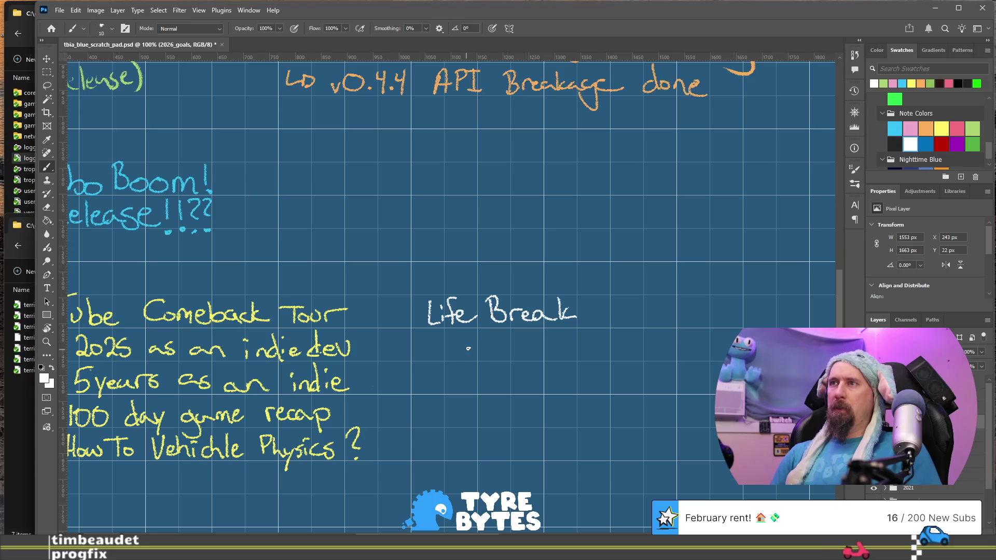
left_click_drag(459, 356, 466, 358)
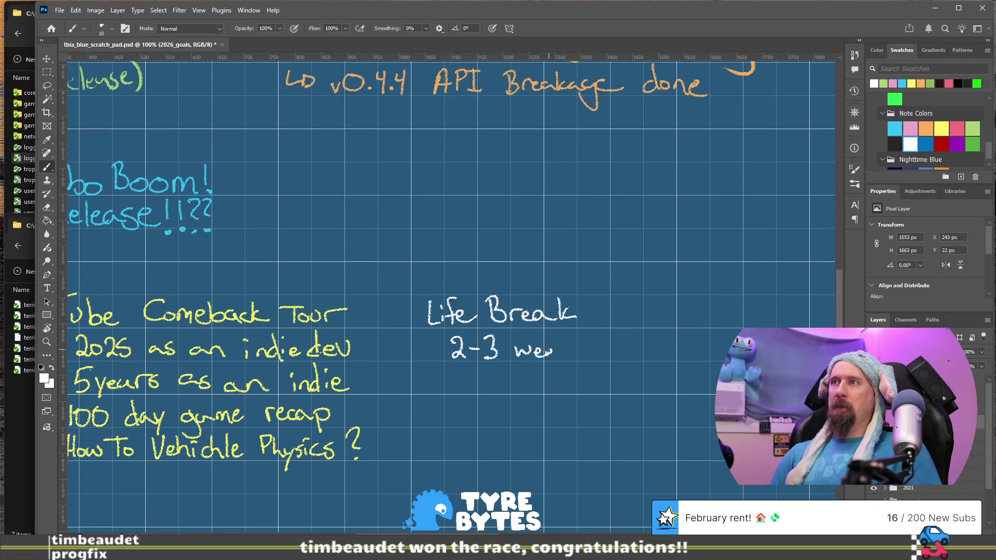
left_click_drag(552, 351, 570, 342)
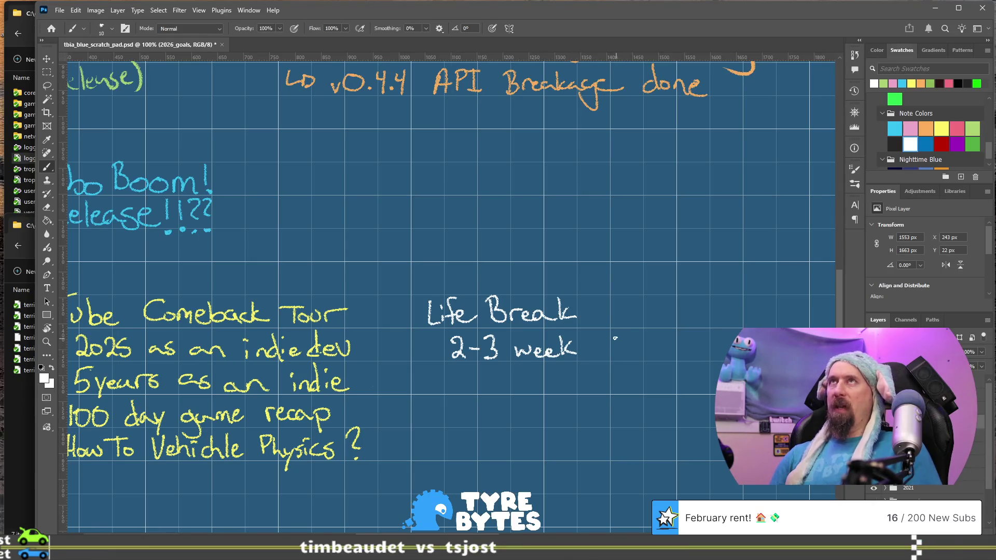
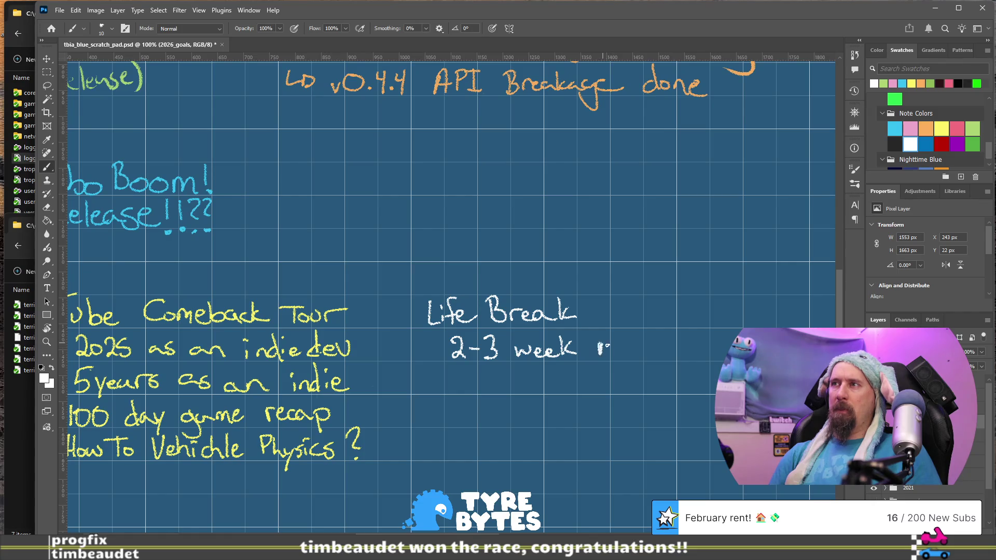
Finish handwriting 'Moto trip' after '2-3 week' and pan back to the timeline
left_click_drag(651, 353, 651, 346)
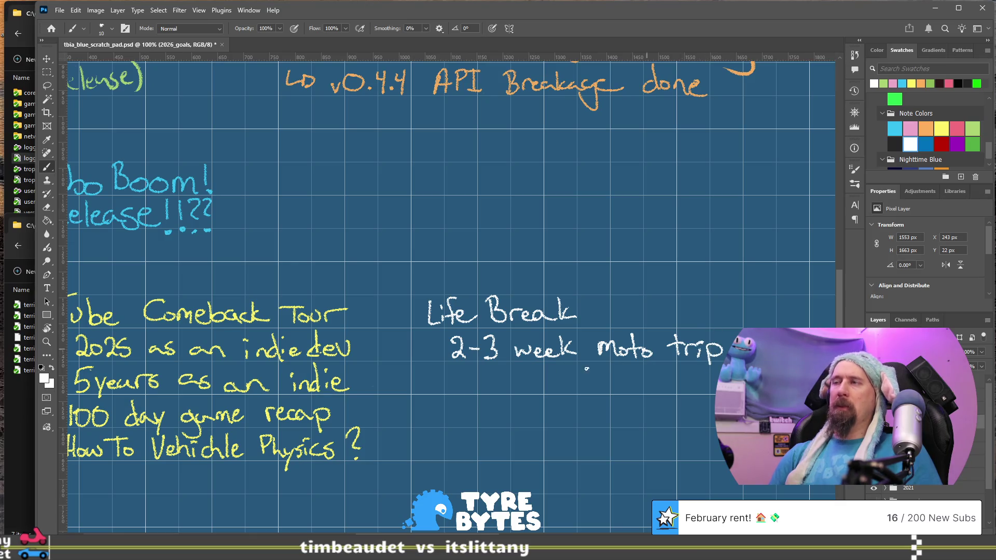
left_click(431, 358)
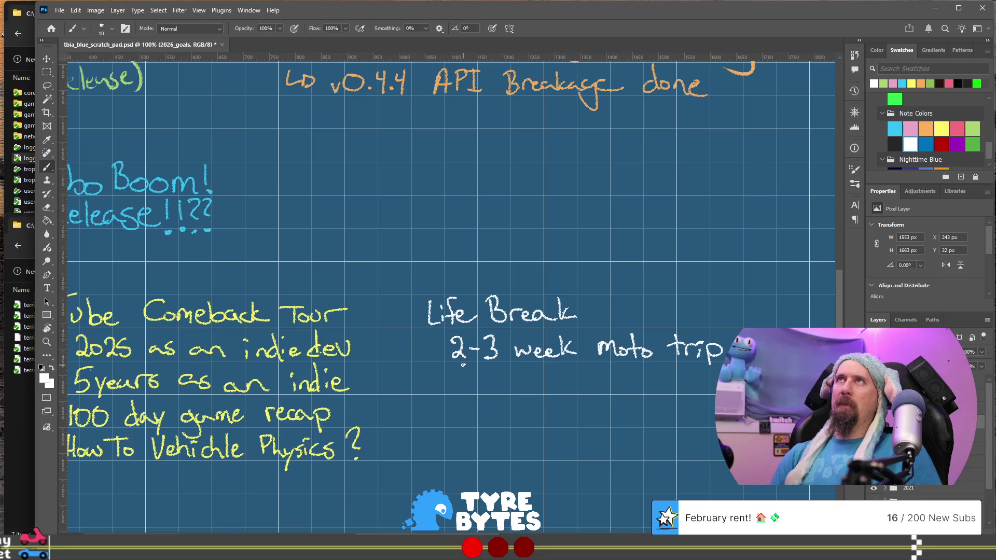
mouse_move(520, 235)
left_mouse_down()
mouse_move(489, 319)
mouse_move(494, 308)
mouse_move(472, 335)
mouse_move(528, 309)
left_mouse_up()
mouse_move(455, 356)
left_mouse_down()
mouse_move(622, 259)
mouse_move(545, 218)
mouse_move(490, 324)
mouse_move(491, 379)
mouse_move(630, 402)
mouse_move(656, 378)
mouse_move(624, 391)
mouse_move(624, 363)
mouse_move(562, 431)
mouse_move(529, 446)
mouse_move(486, 374)
left_mouse_up()
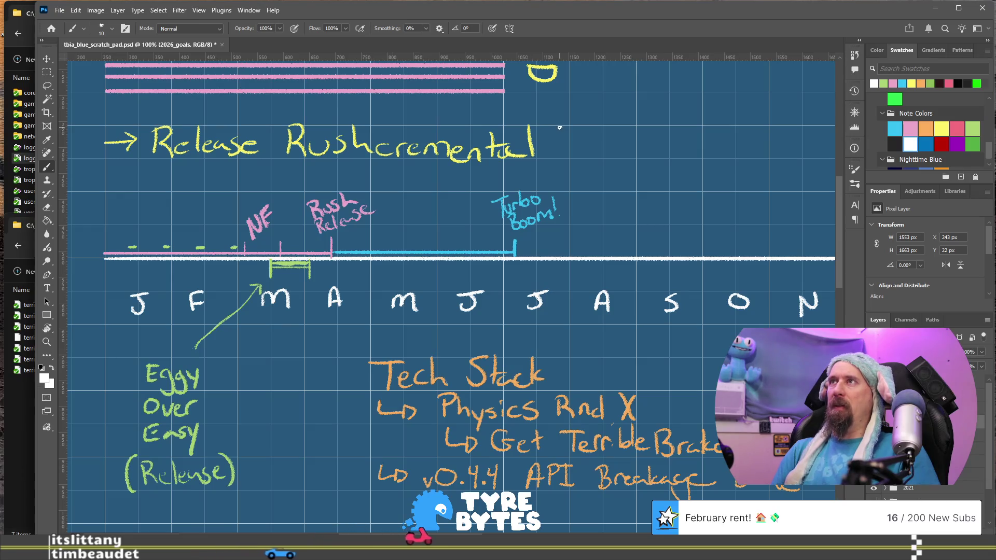
Rate Release Rushcremental 10/10, undoing a mistaken digit
mouse_move(561, 130)
left_mouse_down()
mouse_move(577, 151)
mouse_move(594, 148)
left_mouse_up()
key("ctrl+z")
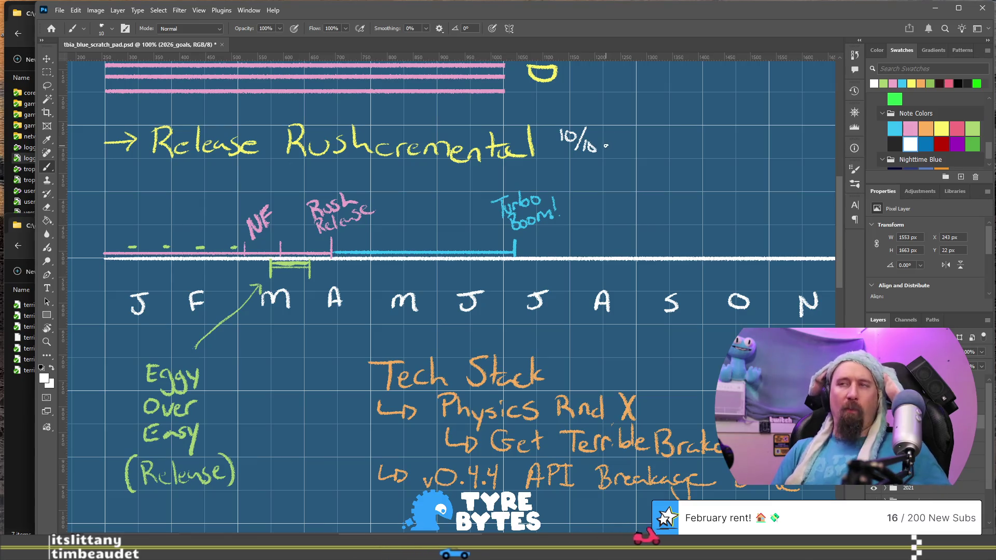
left_click_drag(593, 138, 593, 139)
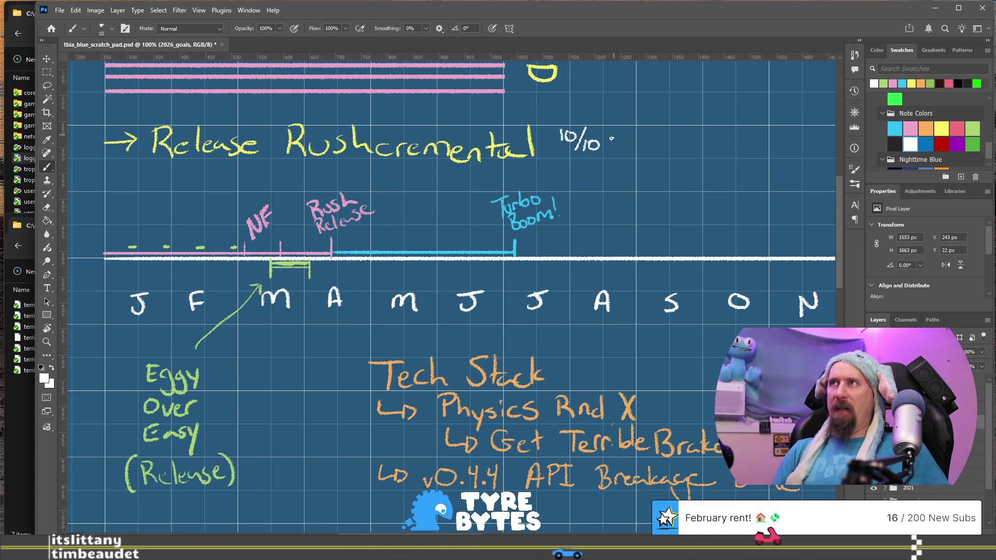
Handwrite a 7/10 rating beside the Turbo Boom! Release note
mouse_move(483, 308)
left_mouse_down()
mouse_move(556, 241)
mouse_move(568, 264)
left_mouse_up()
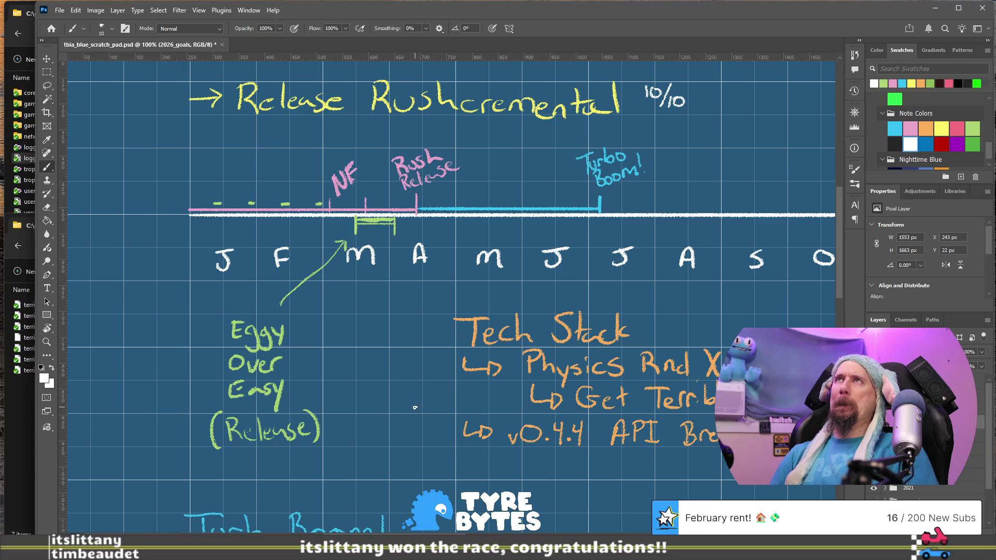
mouse_move(422, 443)
left_mouse_down()
mouse_move(462, 312)
mouse_move(453, 333)
left_mouse_up()
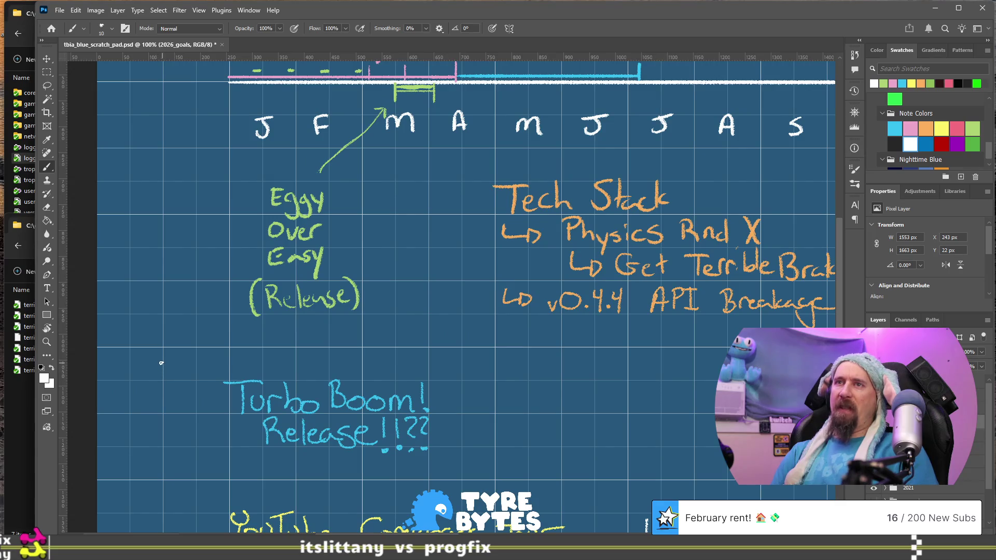
left_click_drag(166, 377, 174, 363)
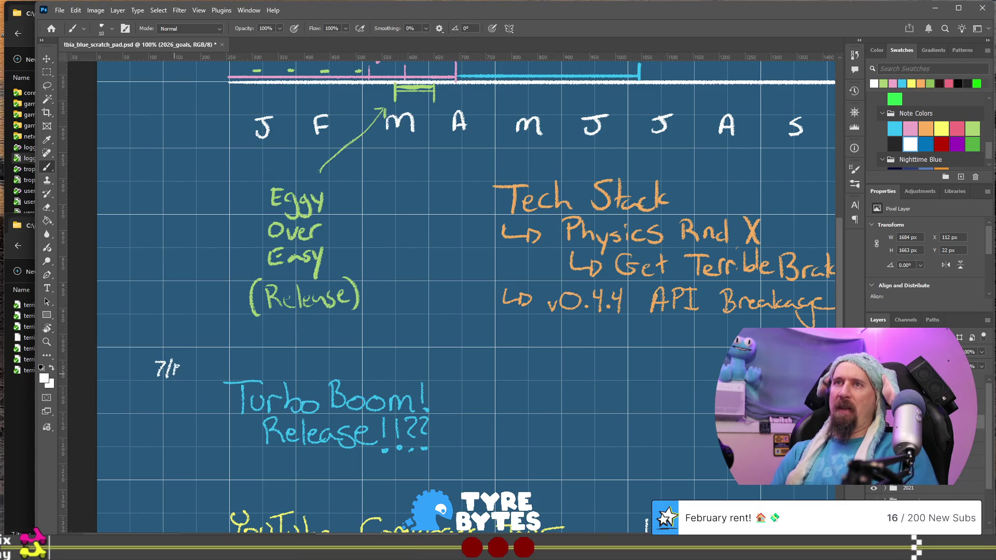
mouse_move(574, 368)
left_mouse_down()
mouse_move(533, 296)
mouse_move(534, 373)
left_mouse_up()
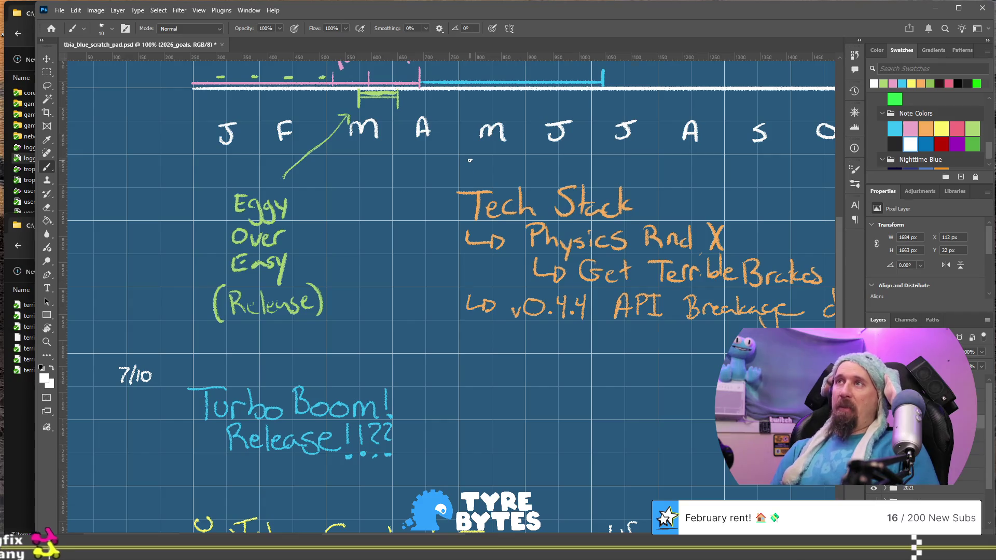
Rate Tech Stack 5/10 and write a rating above YouTube Comeback Tour
mouse_move(457, 158)
left_mouse_down()
mouse_move(456, 175)
mouse_move(483, 176)
mouse_move(489, 165)
left_mouse_up()
left_click_drag(501, 372, 579, 238)
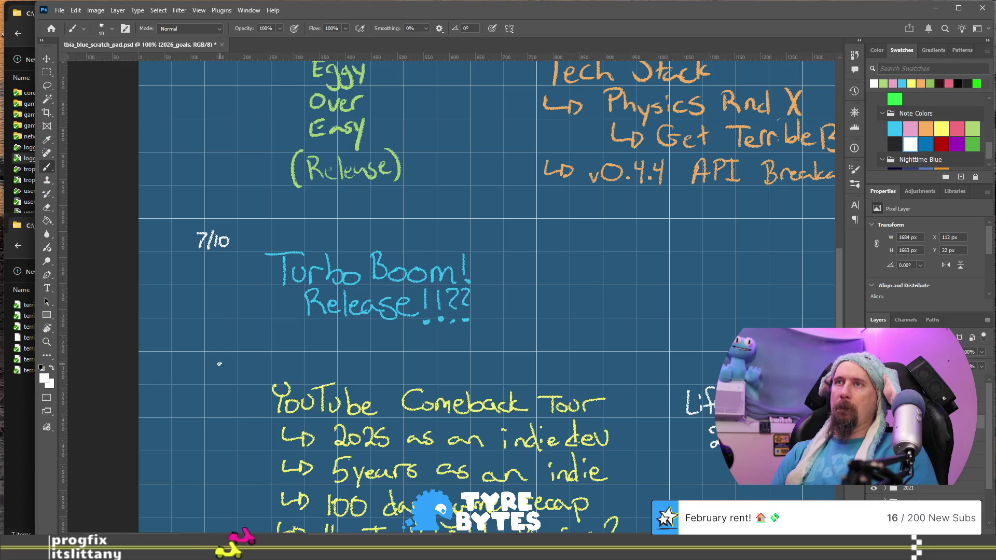
mouse_move(275, 360)
left_mouse_down()
mouse_move(283, 371)
mouse_move(295, 355)
mouse_move(308, 369)
left_mouse_up()
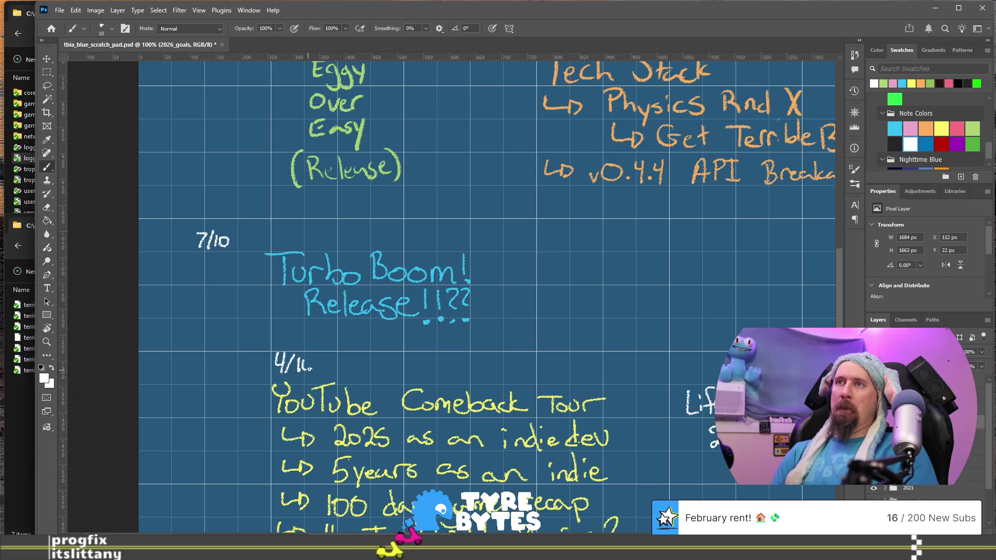
left_click_drag(655, 243, 503, 269)
mouse_move(445, 73)
left_mouse_down()
mouse_move(514, 340)
mouse_move(487, 367)
mouse_move(475, 348)
left_mouse_up()
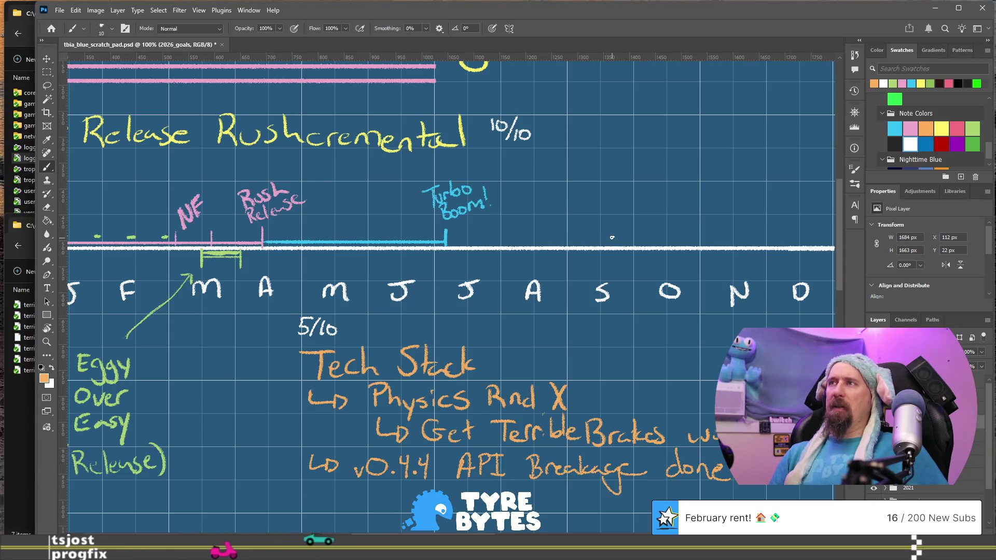
Draw an orange line along the timeline from the July Turbo Boom! mark into September
left_click_drag(612, 241, 450, 246)
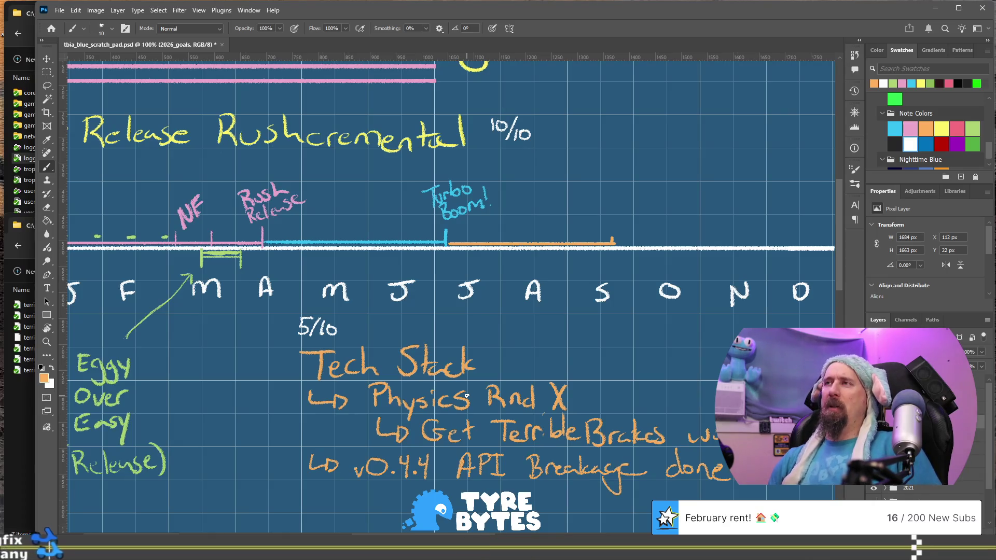
mouse_move(667, 380)
left_mouse_down()
mouse_move(570, 410)
mouse_move(666, 340)
mouse_move(706, 331)
left_mouse_up()
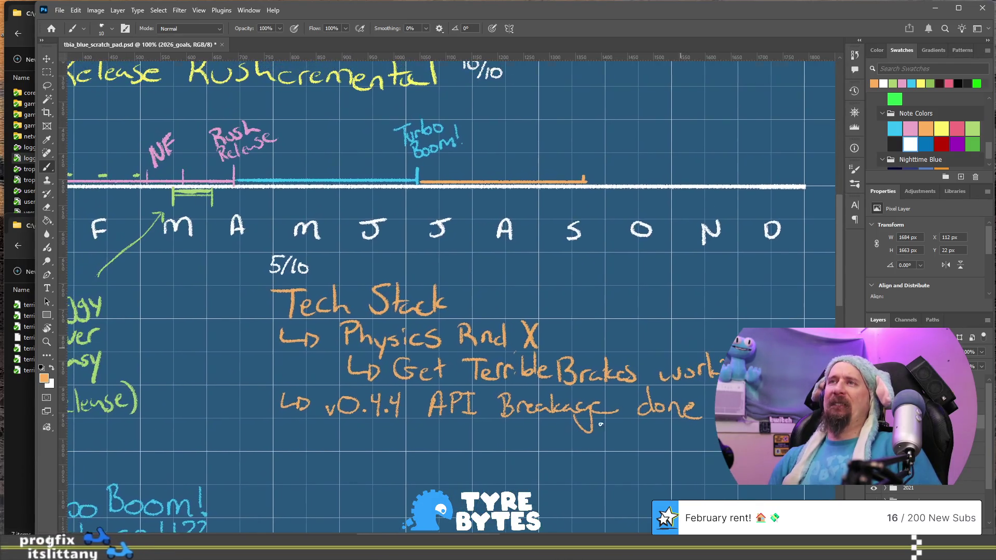
left_click_drag(490, 474, 557, 392)
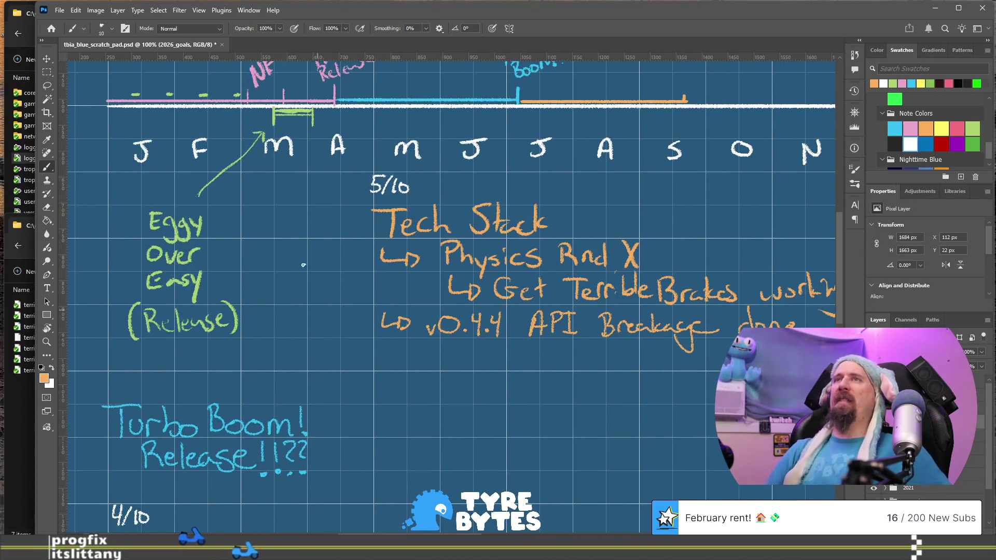
left_click_drag(315, 206, 424, 314)
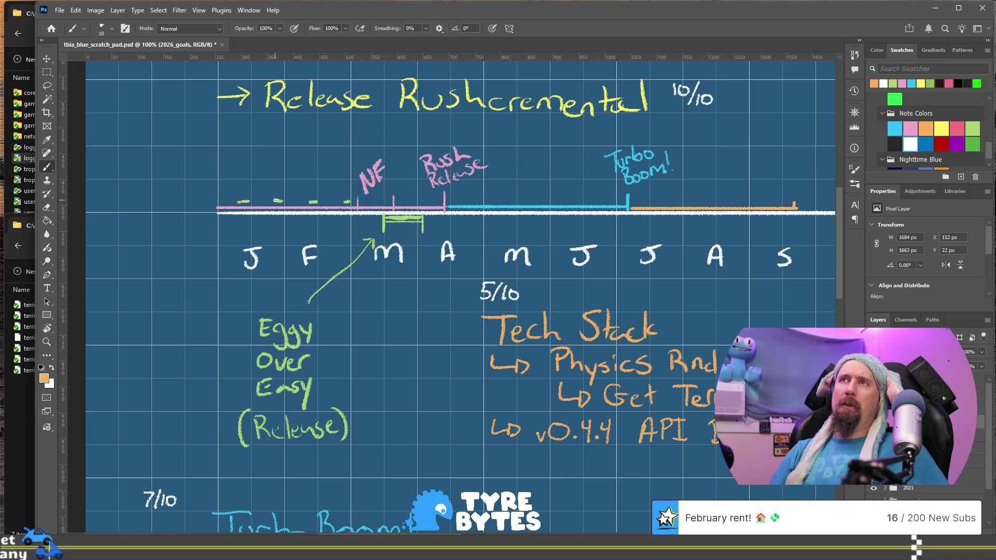
Undo the stray orange stroke and brush a short orange dash on the early-year timeline
key("ctrl+z")
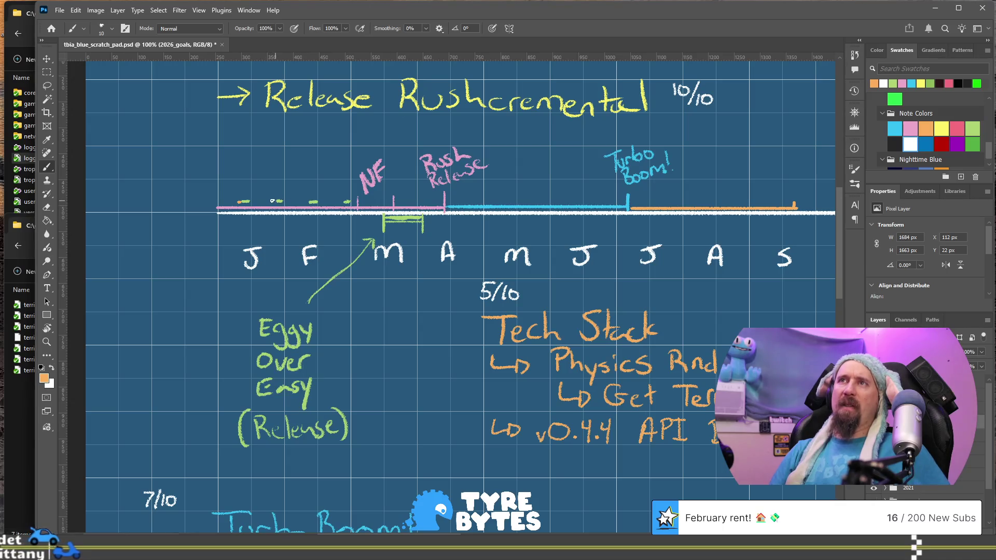
left_click_drag(272, 201, 350, 201)
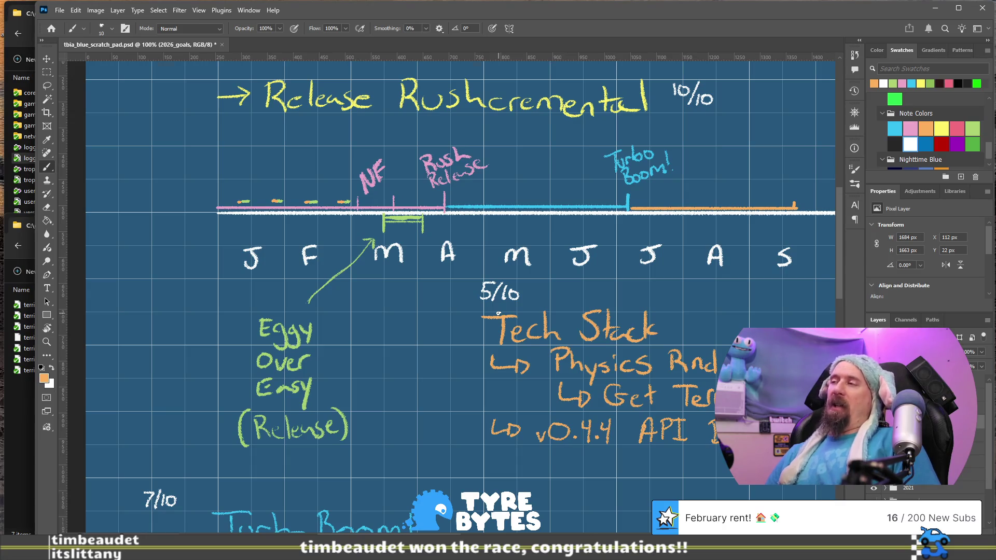
scroll(468, 397, "down", 5)
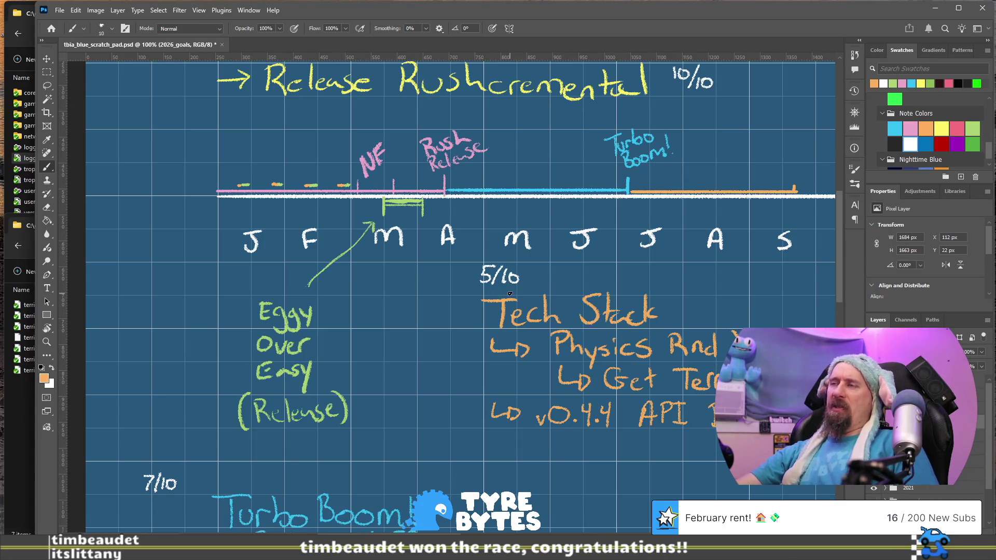
scroll(510, 293, "down", 2)
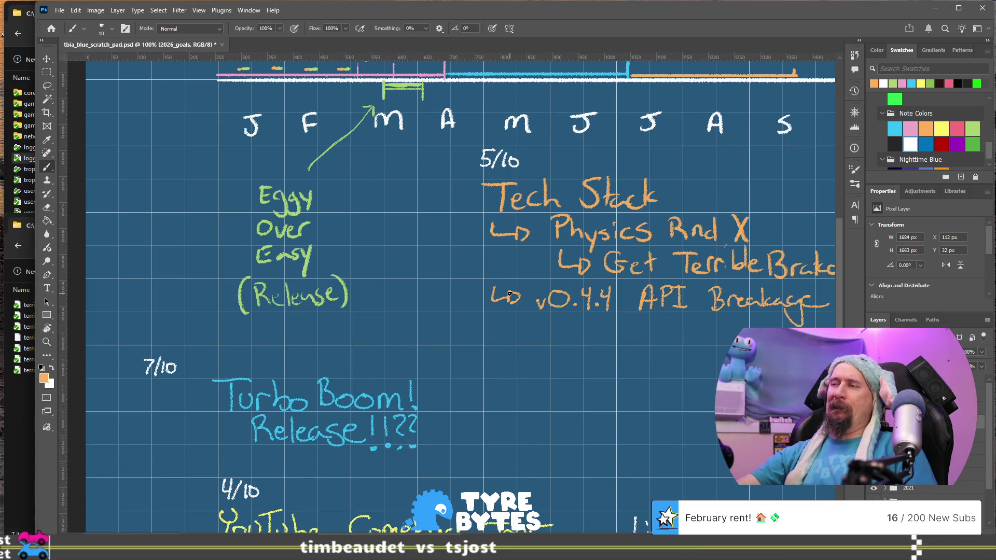
scroll(510, 293, "down", 3)
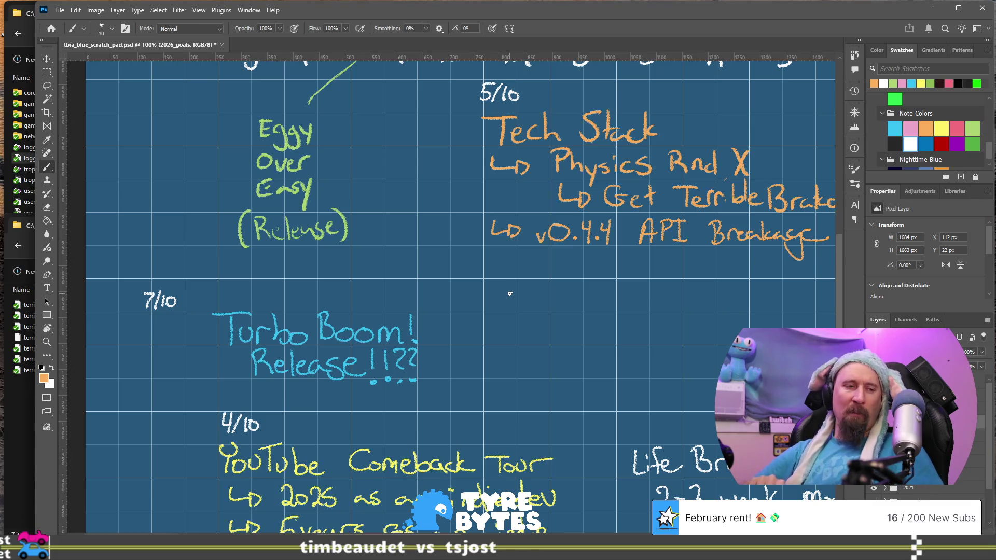
Erase and redraw the arrow leading into 'v0.4.4 API Breakage done'
key("e")
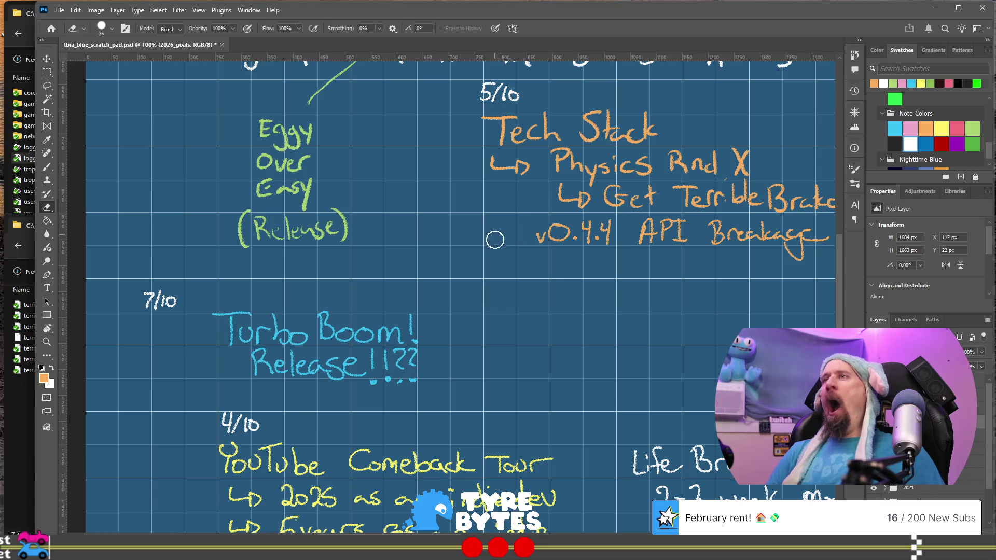
key("b")
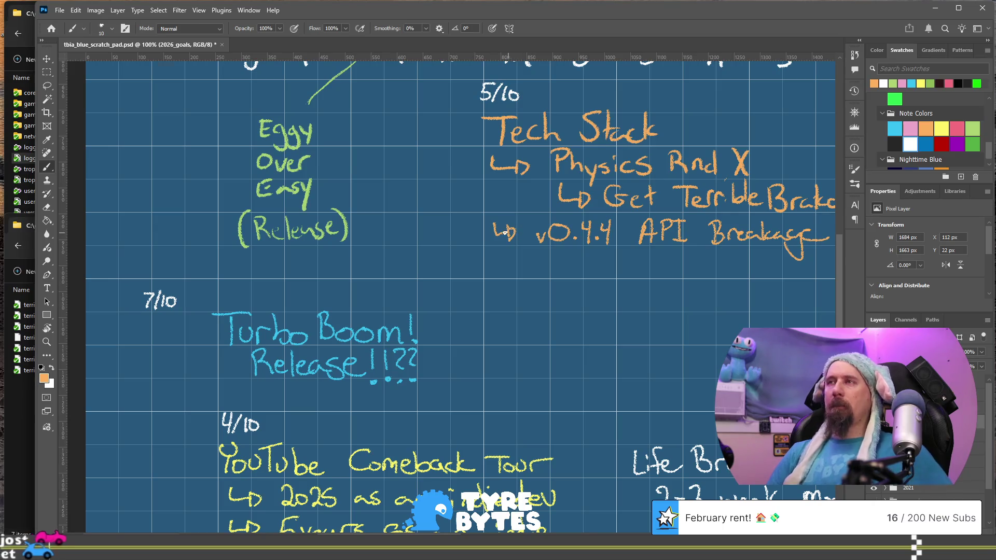
key("e")
mouse_move(495, 229)
left_mouse_down()
mouse_move(512, 222)
mouse_move(510, 237)
left_mouse_up()
key("b")
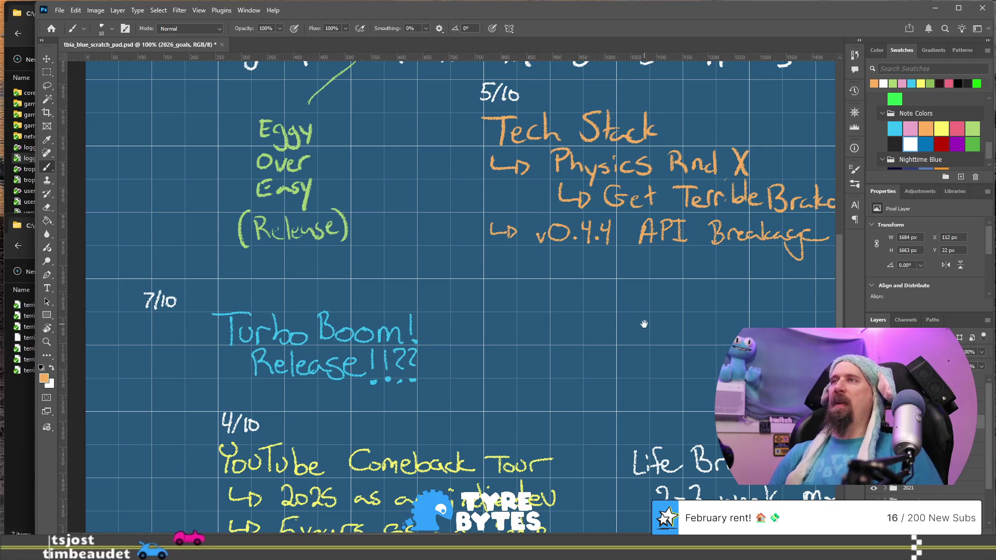
scroll(540, 241, "down", 1)
scroll(540, 242, "right", 5)
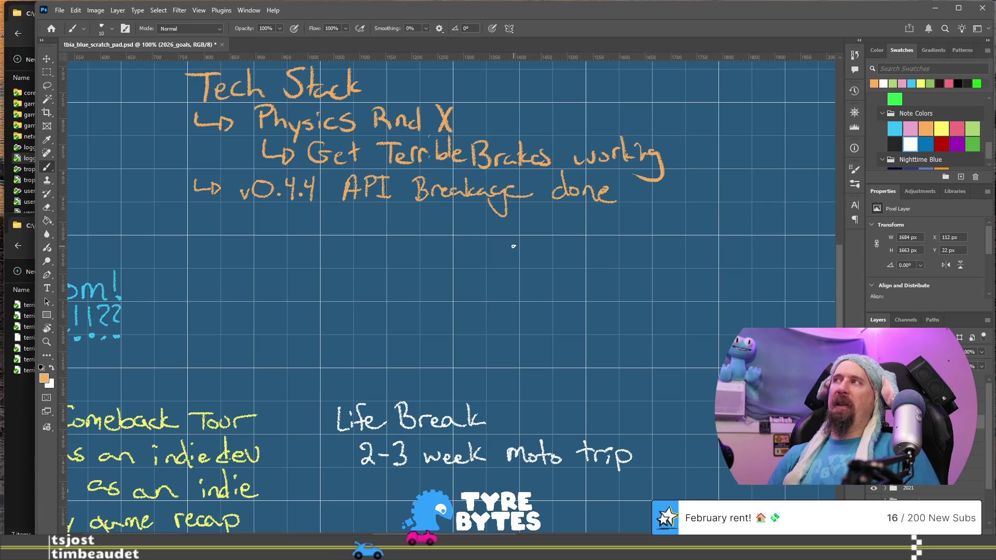
Handwrite a light green 'Release More Things/G' heading, redoing a botched first letter
mouse_move(552, 232)
left_mouse_down()
mouse_move(383, 240)
mouse_move(606, 314)
mouse_move(569, 336)
left_mouse_up()
left_click(972, 128)
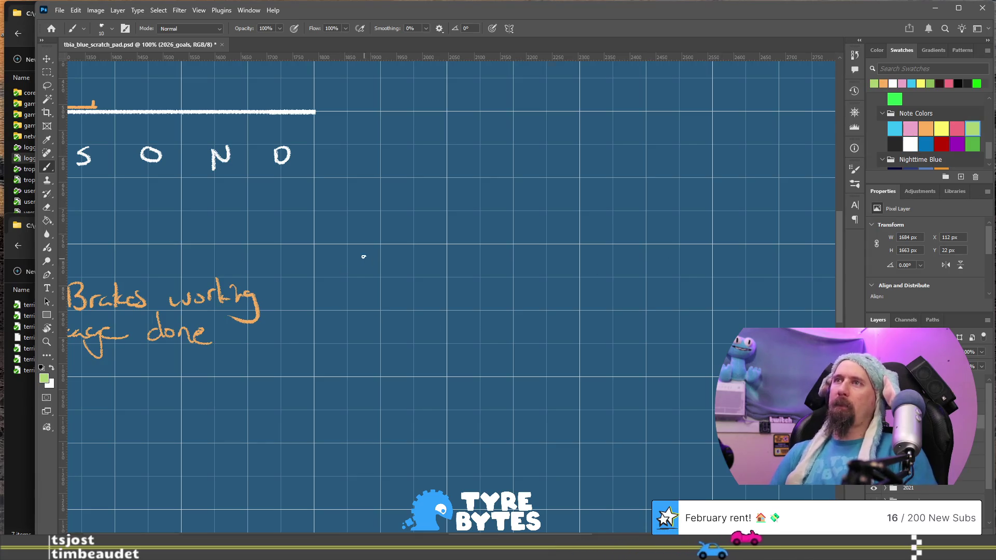
mouse_move(390, 283)
left_mouse_down()
mouse_move(393, 271)
mouse_move(404, 283)
mouse_move(408, 271)
left_mouse_up()
key("e")
key("b")
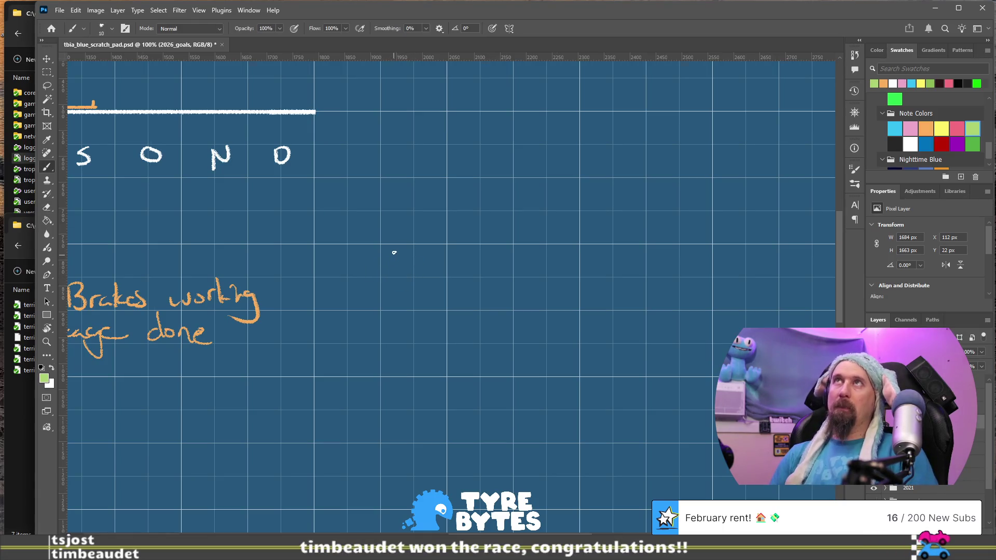
left_click_drag(392, 272, 388, 248)
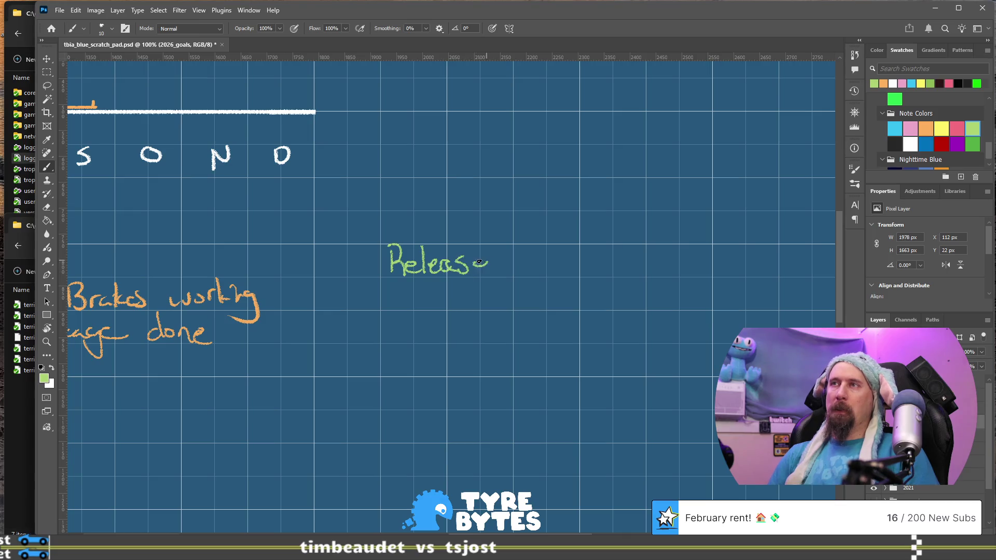
left_click_drag(524, 253, 524, 269)
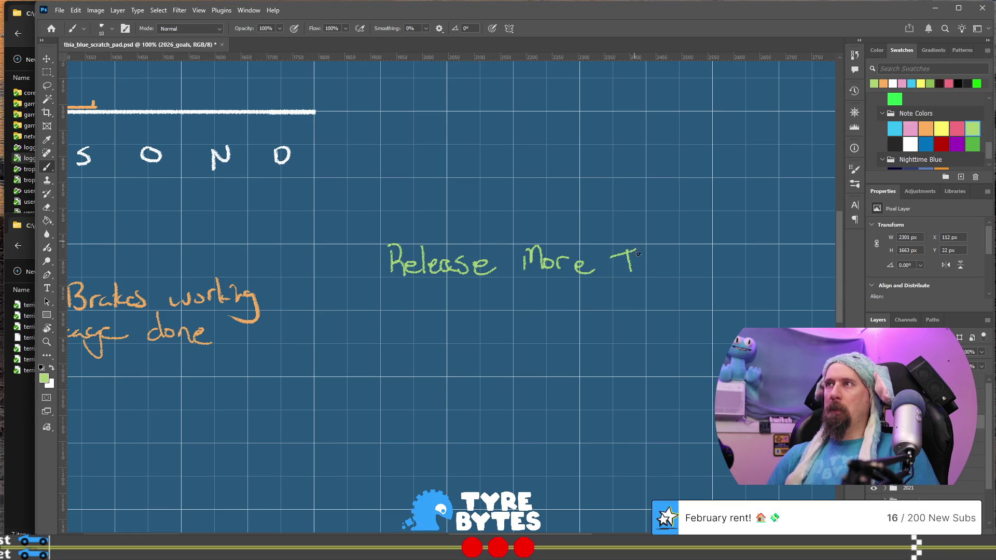
left_click_drag(654, 270, 669, 271)
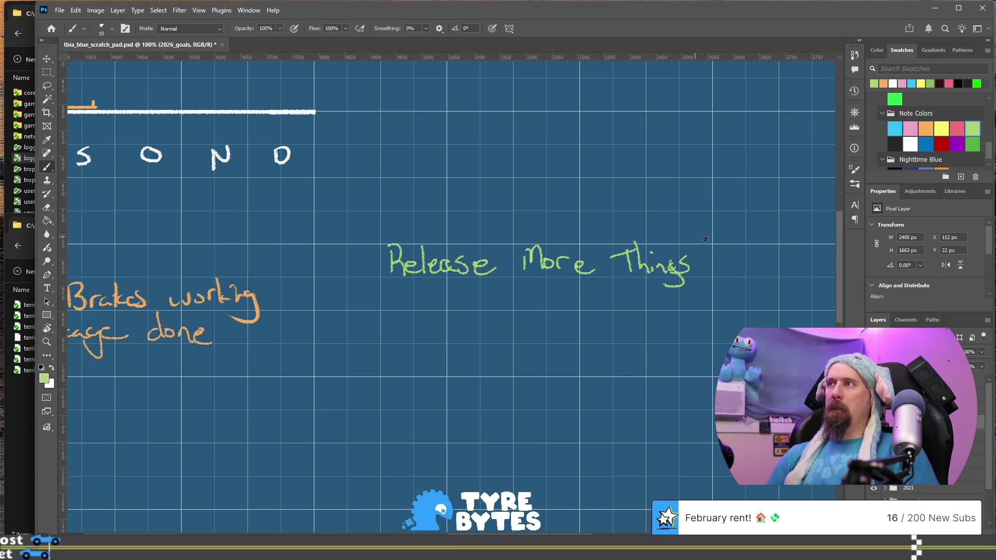
mouse_move(702, 251)
left_mouse_down()
mouse_move(697, 269)
mouse_move(722, 259)
left_mouse_up()
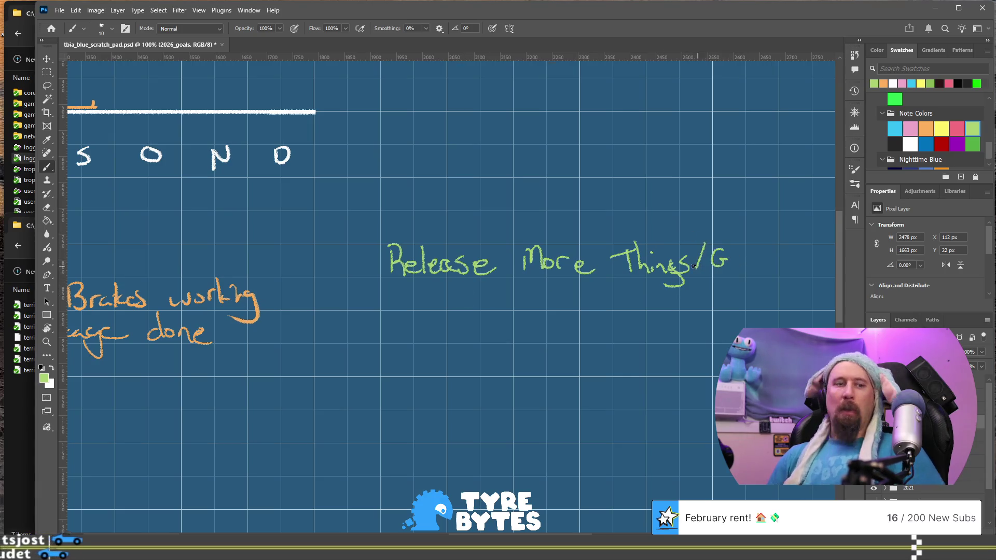
Erase and rewrite the slash after 'Things' and the word 'More' in the heading
key("e")
mouse_move(636, 267)
left_mouse_down()
mouse_move(626, 246)
mouse_move(637, 261)
mouse_move(715, 266)
mouse_move(735, 234)
left_mouse_up()
key("b")
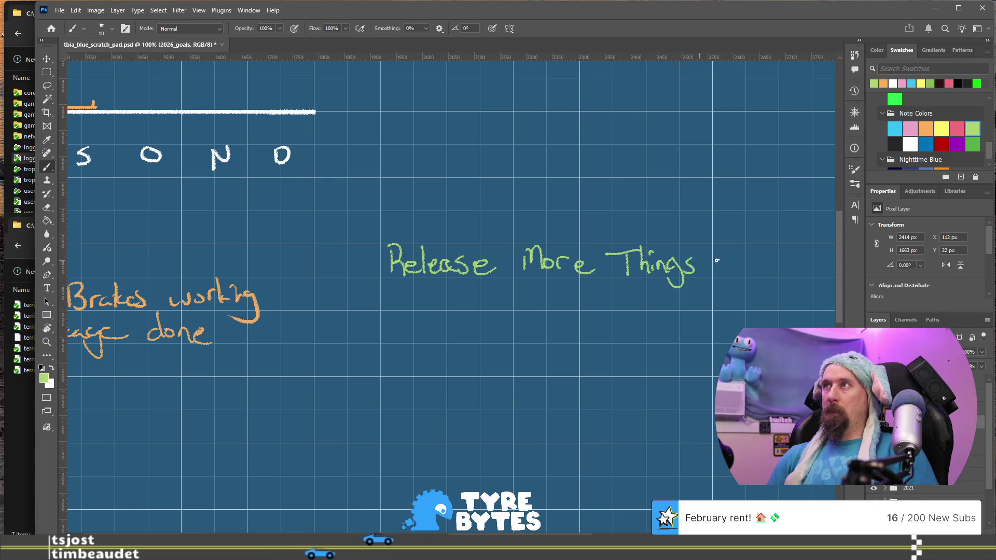
mouse_move(712, 249)
left_mouse_down()
mouse_move(704, 278)
mouse_move(755, 265)
left_mouse_up()
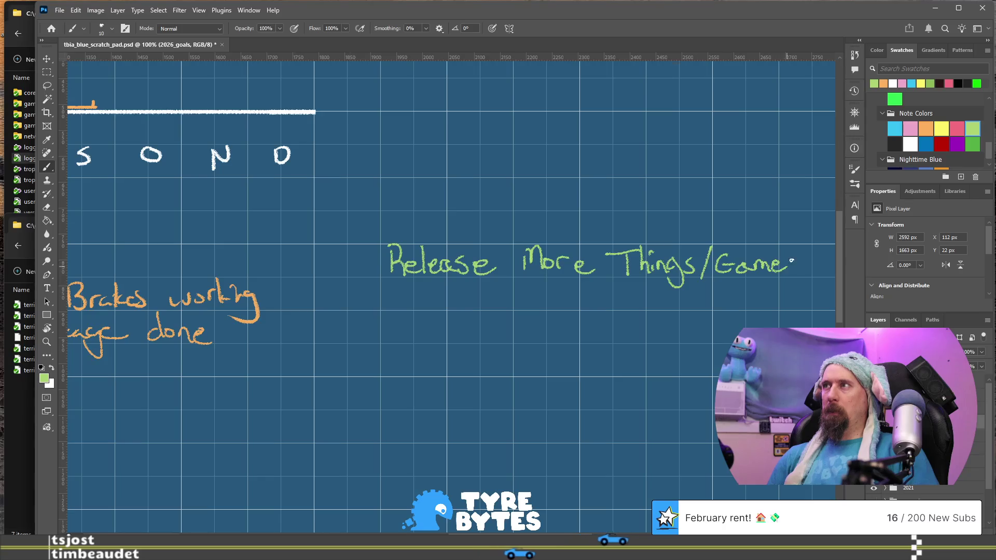
key("e")
mouse_move(524, 254)
left_mouse_down()
mouse_move(526, 272)
mouse_move(567, 231)
mouse_move(591, 278)
left_mouse_up()
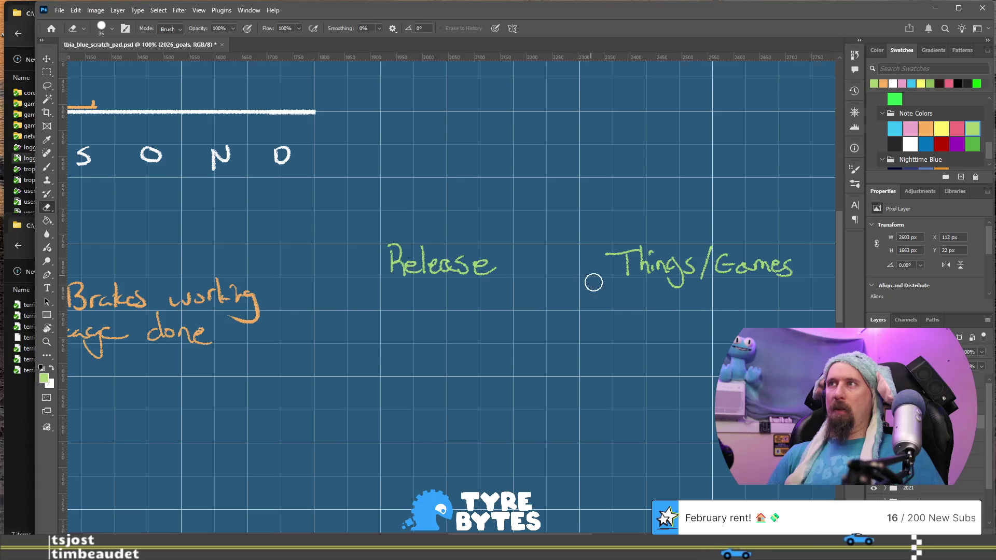
key("b")
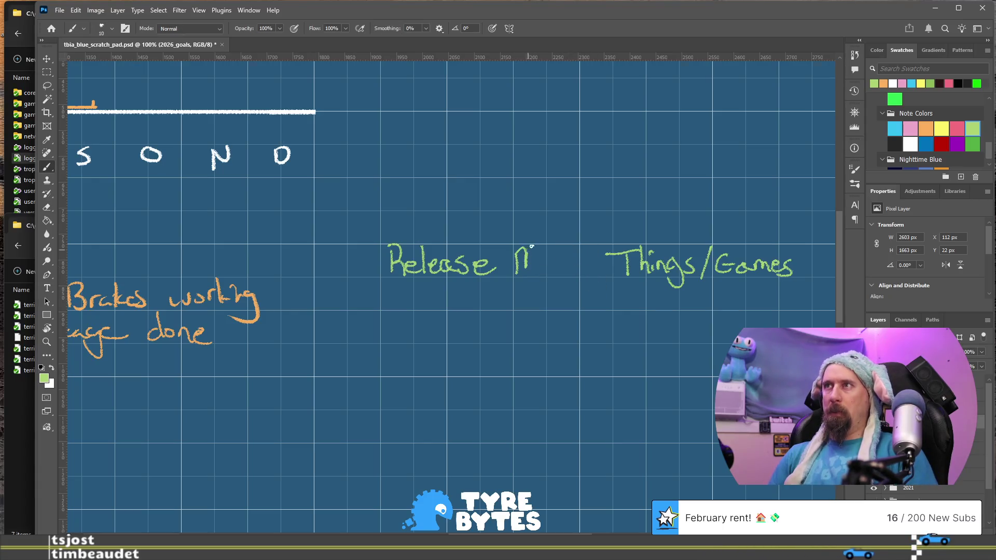
left_click_drag(557, 267, 570, 267)
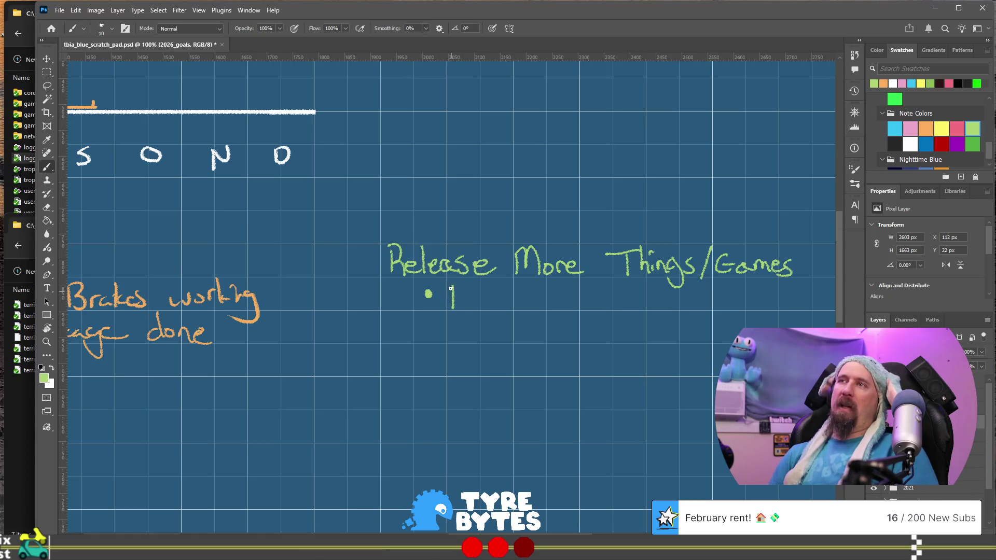
Write the green Rushcremental bullet and start a cyan Turbo Boom! bullet beneath it
mouse_move(487, 291)
left_mouse_down()
mouse_move(478, 305)
mouse_move(573, 304)
left_mouse_up()
mouse_move(597, 306)
left_mouse_down()
mouse_move(608, 292)
mouse_move(625, 306)
left_mouse_up()
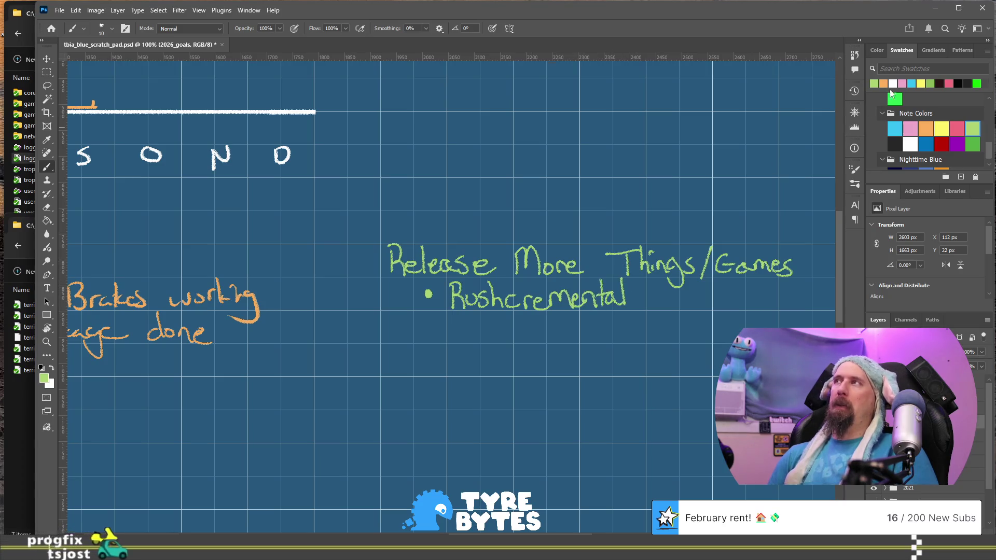
left_click(894, 128)
left_click(427, 328)
mouse_move(455, 322)
left_mouse_down()
mouse_move(455, 338)
mouse_move(466, 321)
mouse_move(497, 339)
mouse_move(515, 328)
mouse_move(606, 332)
left_mouse_up()
Add the exclamation mark to 'Turbo Boom!' and handwrite a white 'Build a new PC?' note
left_click(605, 337)
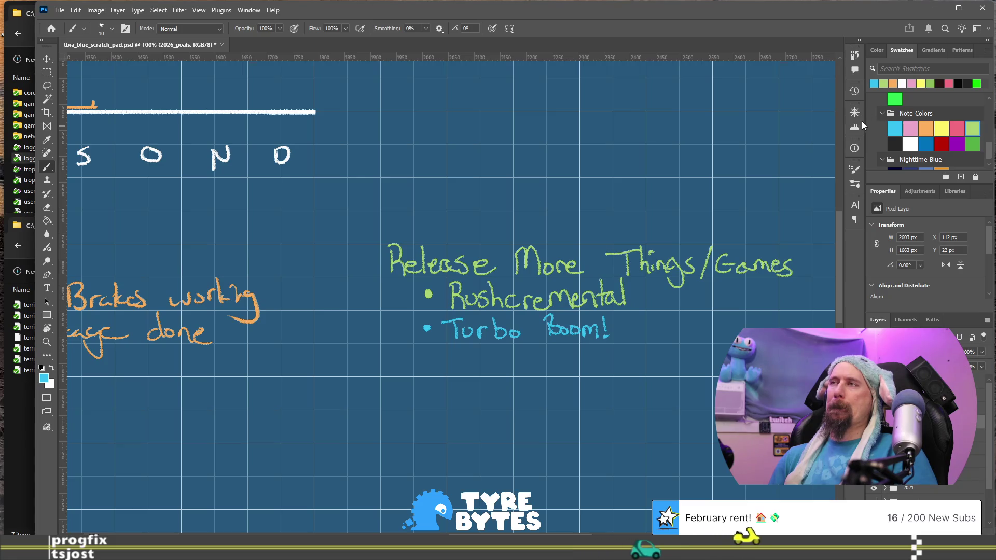
left_click(903, 83)
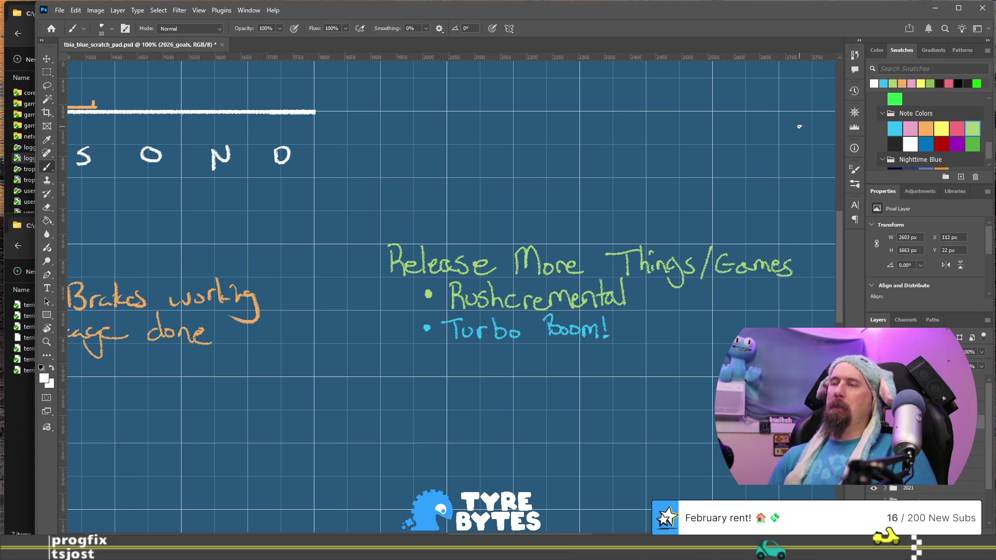
left_click_drag(555, 382, 586, 266)
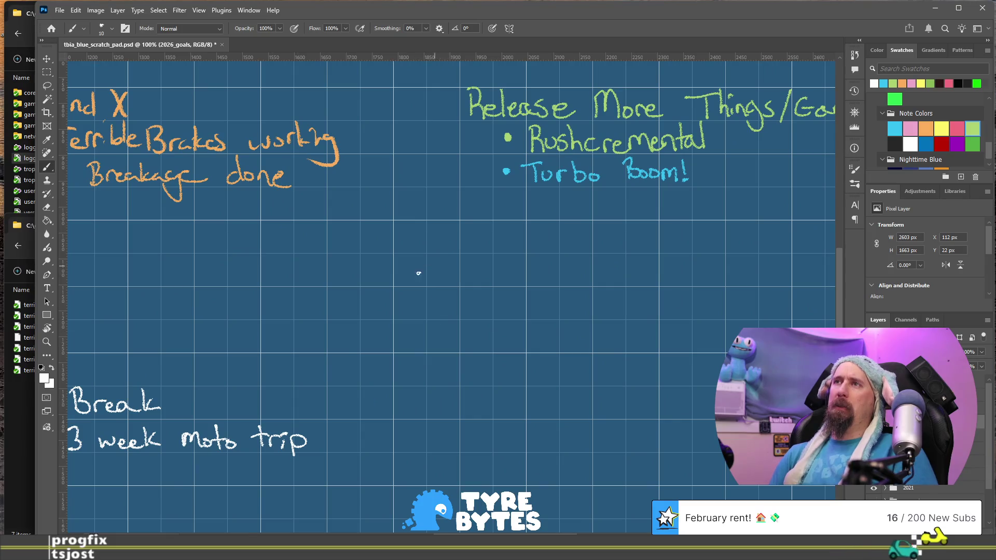
left_click_drag(404, 254, 404, 279)
left_click_drag(405, 254, 406, 278)
mouse_move(423, 266)
left_mouse_down()
mouse_move(467, 278)
mouse_move(436, 311)
left_mouse_up()
left_click(439, 255)
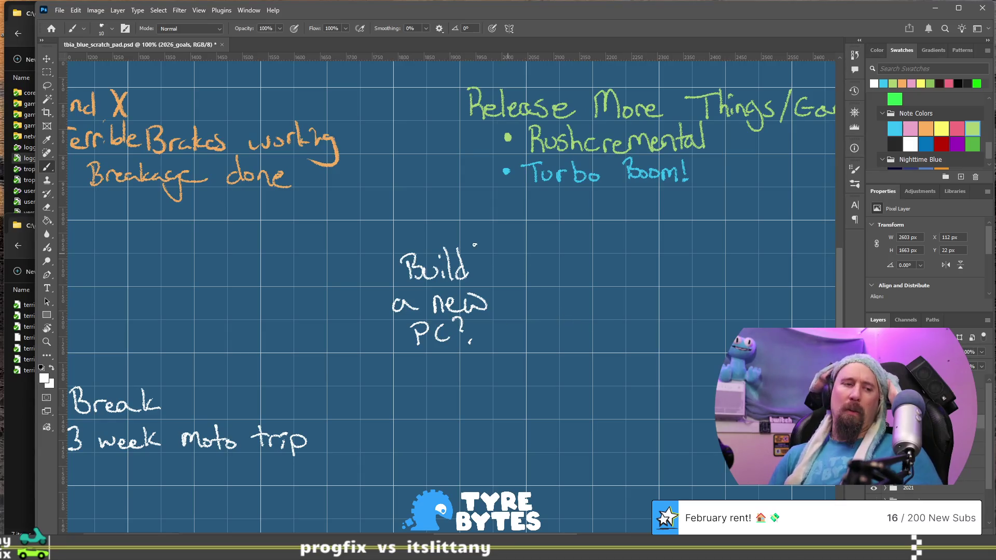
Tilt the canvas view, straighten it again, and erase the 'Build a new PC?' note
key("r")
left_click_drag(482, 245, 445, 234)
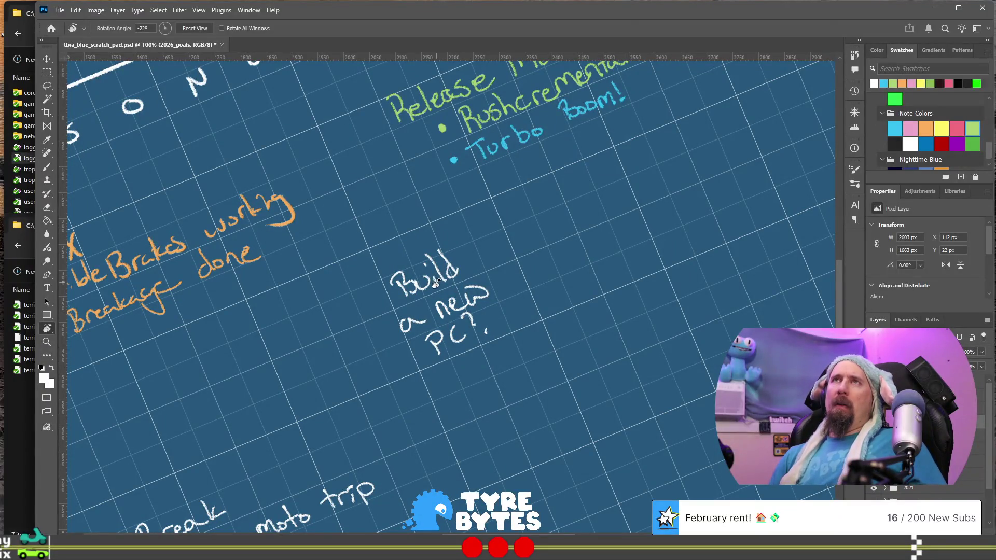
left_click(187, 27)
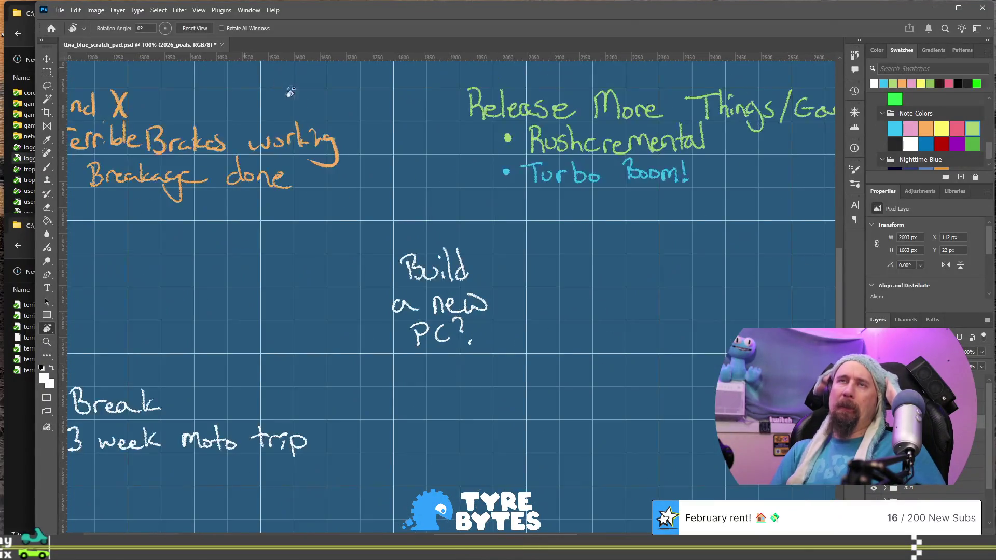
key("e")
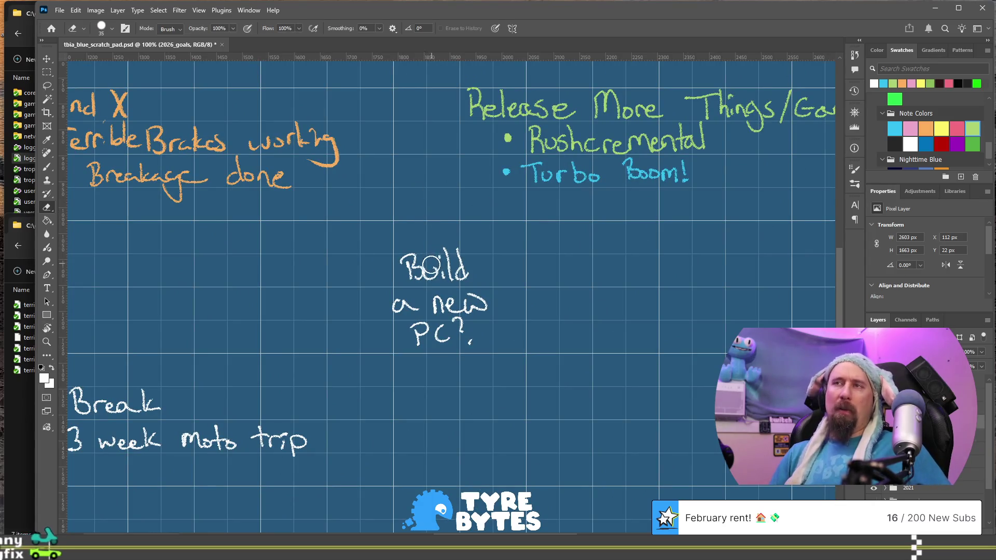
mouse_move(398, 251)
left_mouse_down()
mouse_move(410, 270)
mouse_move(446, 231)
mouse_move(440, 303)
mouse_move(465, 334)
mouse_move(507, 281)
left_mouse_up()
key("b")
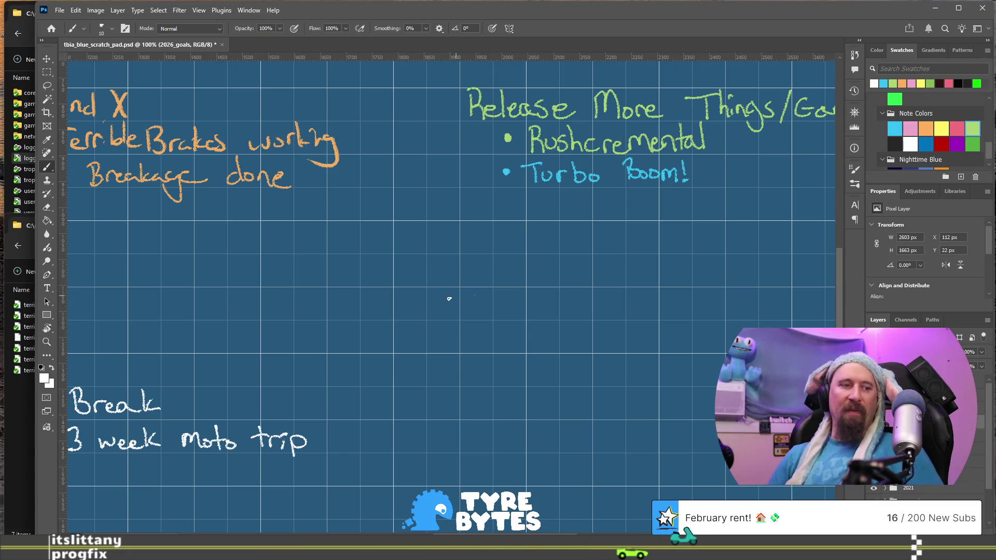
key("e")
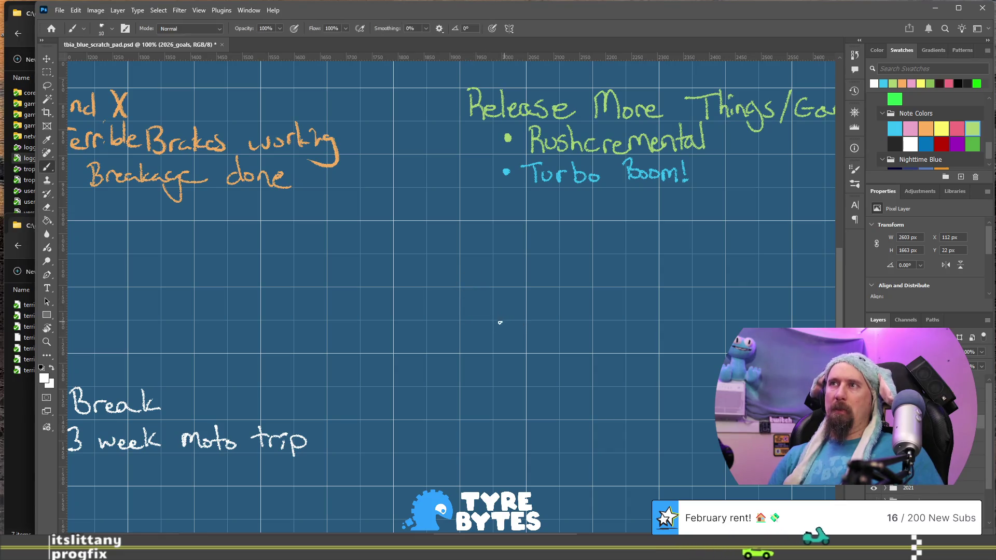
Handwrite 'itch.io' in white as the third Release list bullet, undoing a wrong stroke
key("b")
left_click_drag(480, 285, 441, 326)
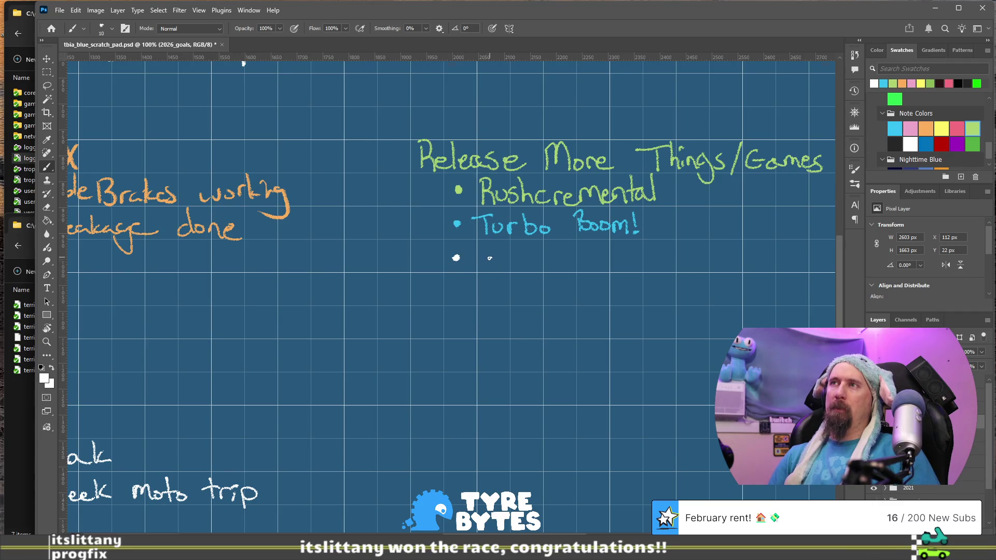
left_click_drag(488, 254, 506, 254)
left_click_drag(507, 255, 506, 263)
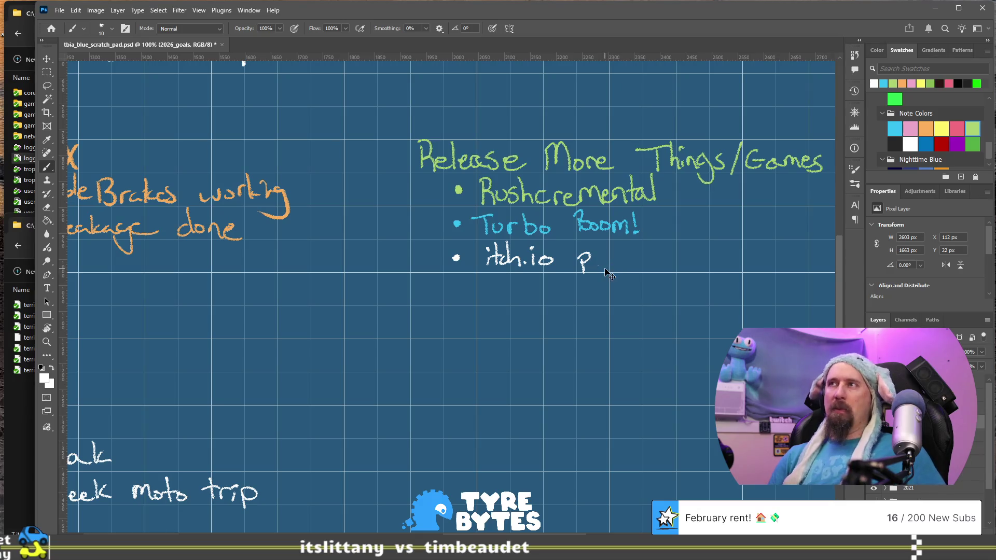
key("ctrl+z")
key("ctrl+z")
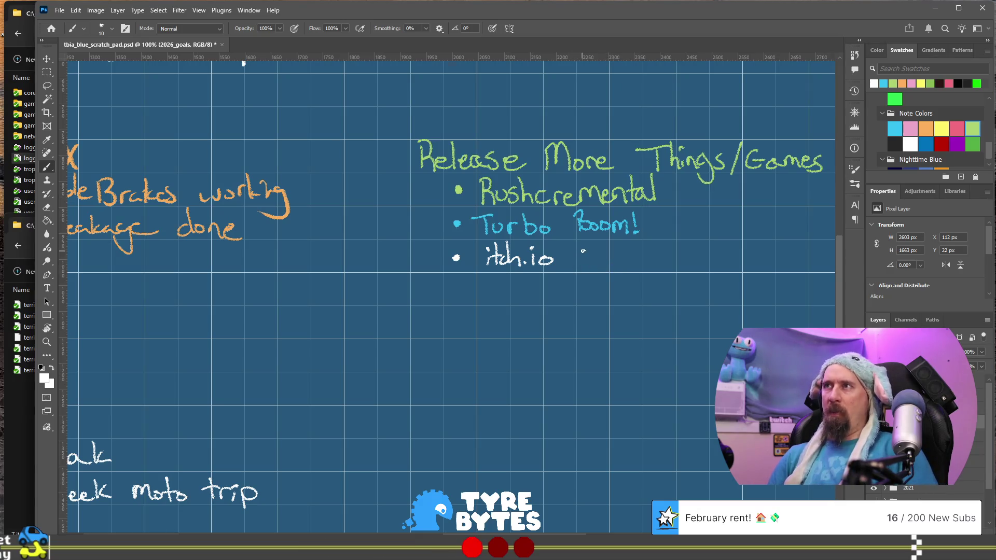
Write 'Support Me prototypes.' after itch.io to complete the bullet
left_click_drag(634, 257, 660, 252)
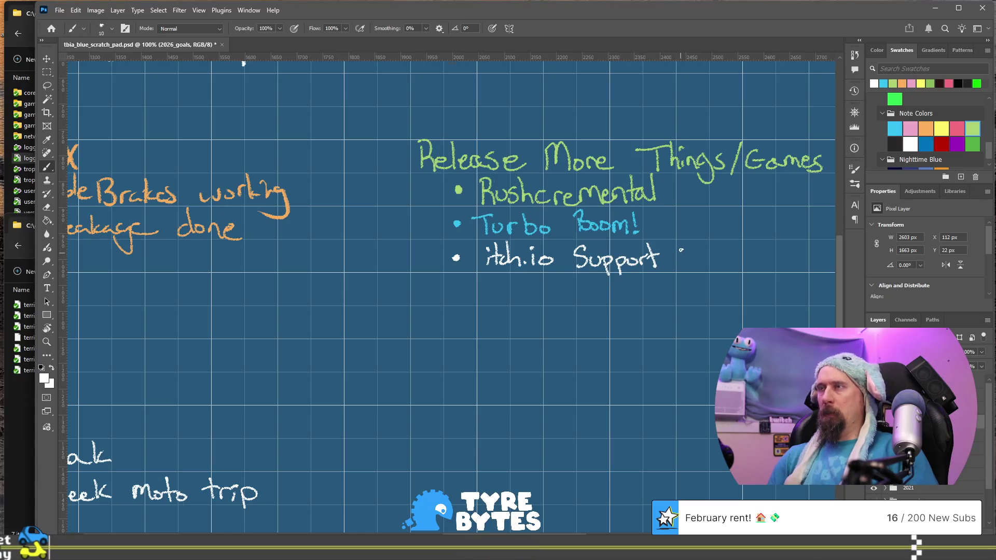
left_click_drag(734, 255, 762, 256)
mouse_move(771, 249)
left_mouse_down()
mouse_move(772, 265)
mouse_move(777, 254)
left_mouse_up()
left_click_drag(780, 256, 787, 264)
mouse_move(781, 254)
left_mouse_down()
mouse_move(812, 274)
mouse_move(826, 265)
left_mouse_up()
left_click(829, 264)
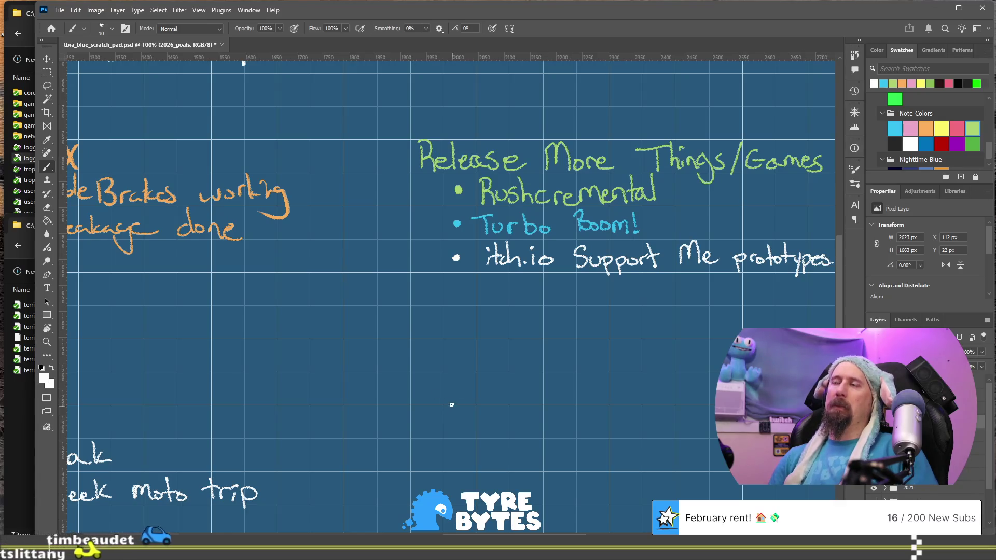
left_click_drag(416, 323, 640, 287)
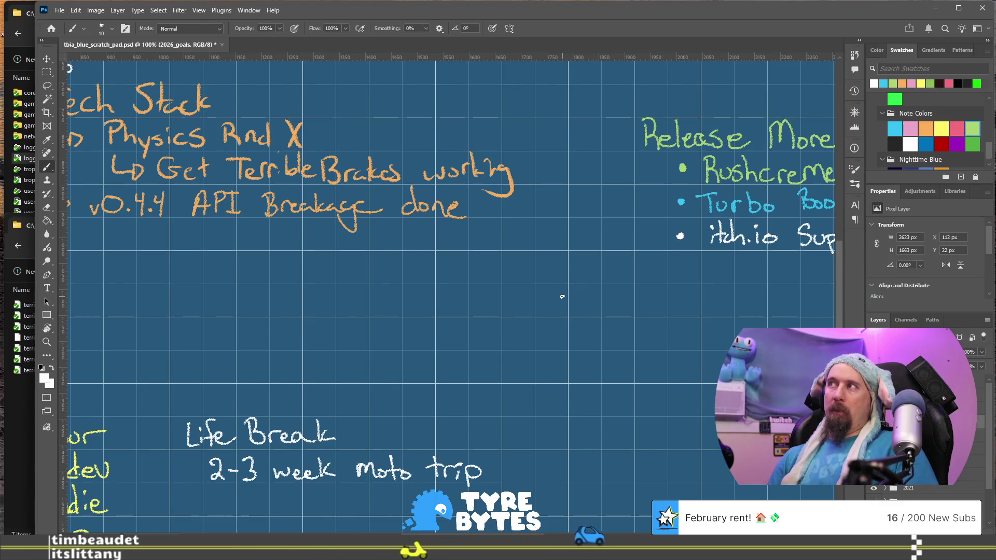
Pan across the board toward the Turbo Boom! note and choose the cyan swatch
mouse_move(460, 434)
left_mouse_down()
mouse_move(637, 225)
mouse_move(770, 199)
mouse_move(803, 234)
left_mouse_up()
mouse_move(528, 202)
left_mouse_down()
mouse_move(463, 374)
mouse_move(554, 391)
left_mouse_up()
mouse_move(629, 198)
left_mouse_down()
mouse_move(595, 251)
mouse_move(584, 218)
left_mouse_up()
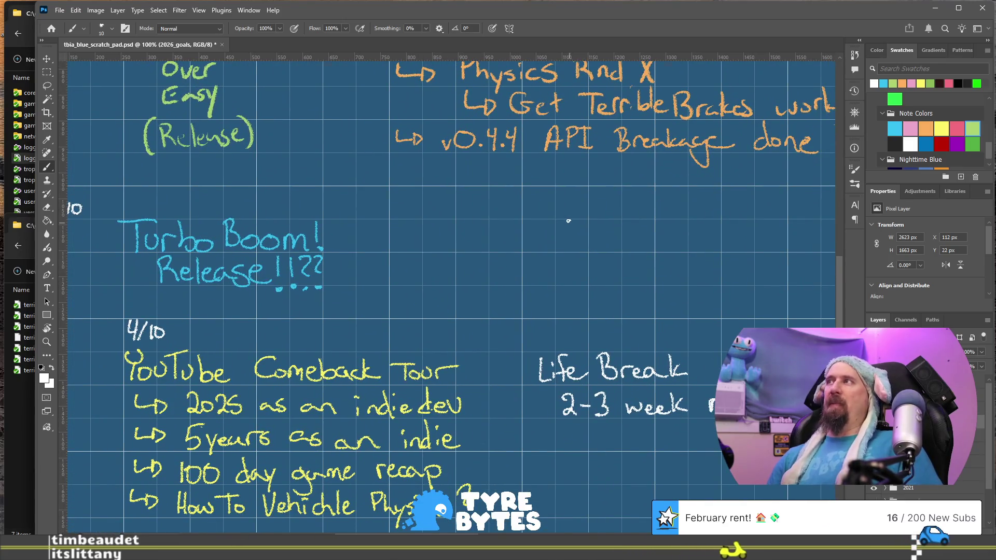
left_click(895, 125)
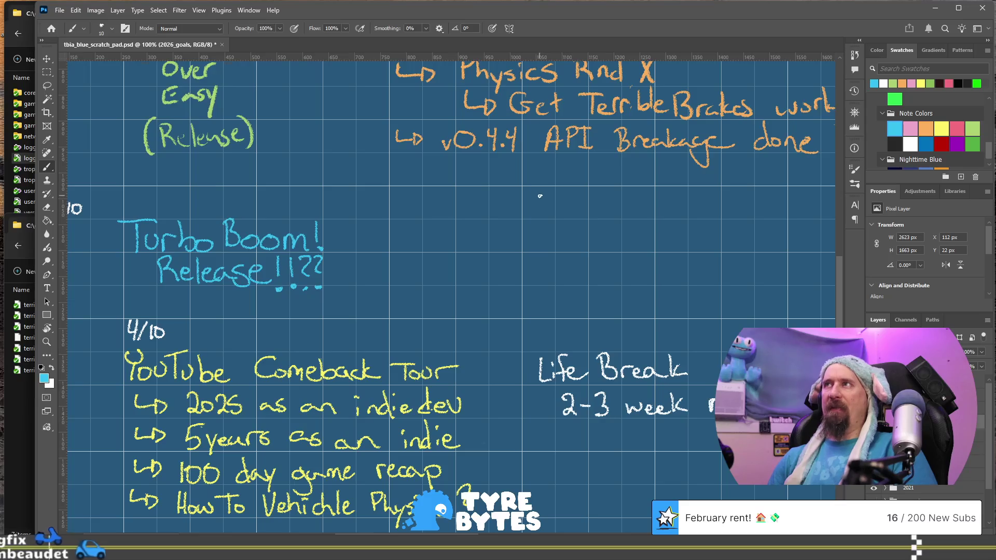
Undo the stray cyan tick on the timeline and start writing 'Art' beside Turbo Boom!
mouse_move(531, 194)
left_mouse_down()
mouse_move(511, 343)
mouse_move(482, 306)
left_mouse_up()
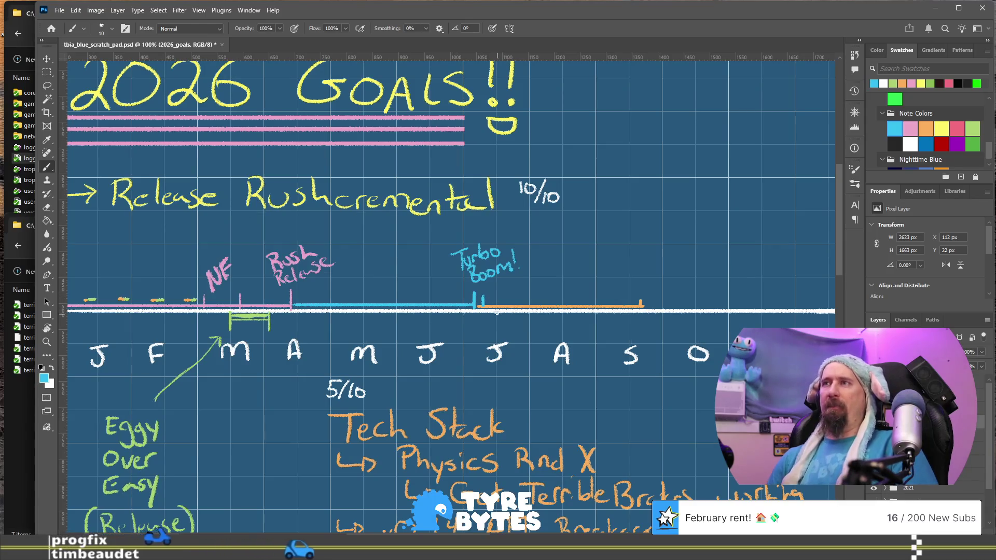
key("ctrl+z")
mouse_move(405, 525)
left_mouse_down()
mouse_move(477, 323)
mouse_move(485, 214)
mouse_move(488, 241)
mouse_move(504, 241)
left_mouse_up()
left_click_drag(490, 230, 518, 229)
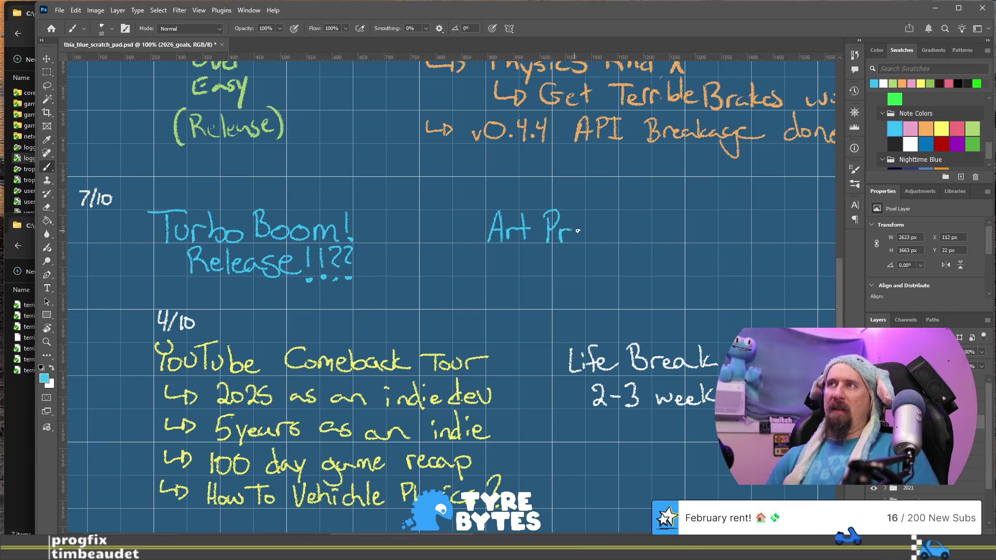
Handwrite 'Practice' and a second line '& improvements' in cyan beside the Turbo Boom! note
left_click_drag(606, 219, 610, 241)
left_click_drag(602, 228, 619, 226)
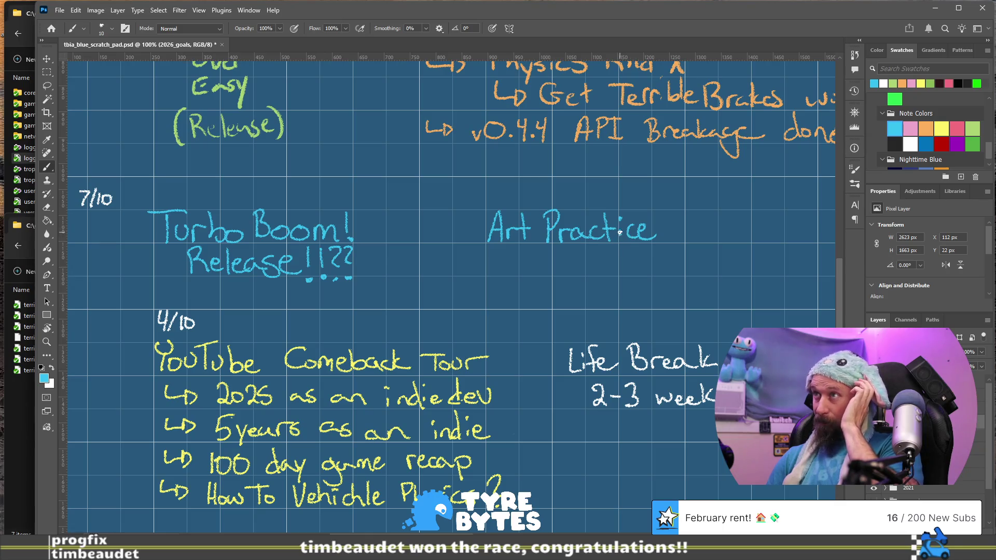
left_click_drag(619, 232, 618, 248)
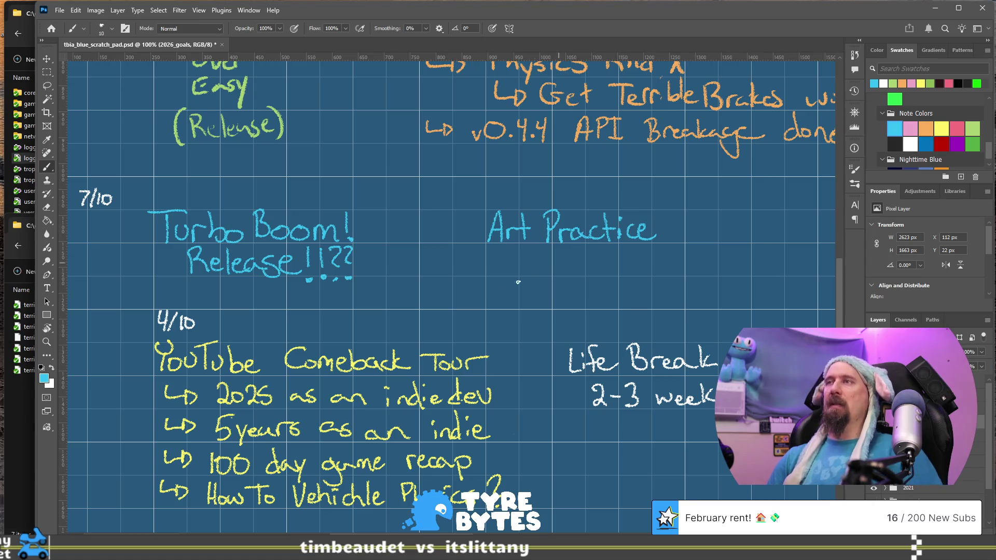
left_click_drag(499, 252, 504, 267)
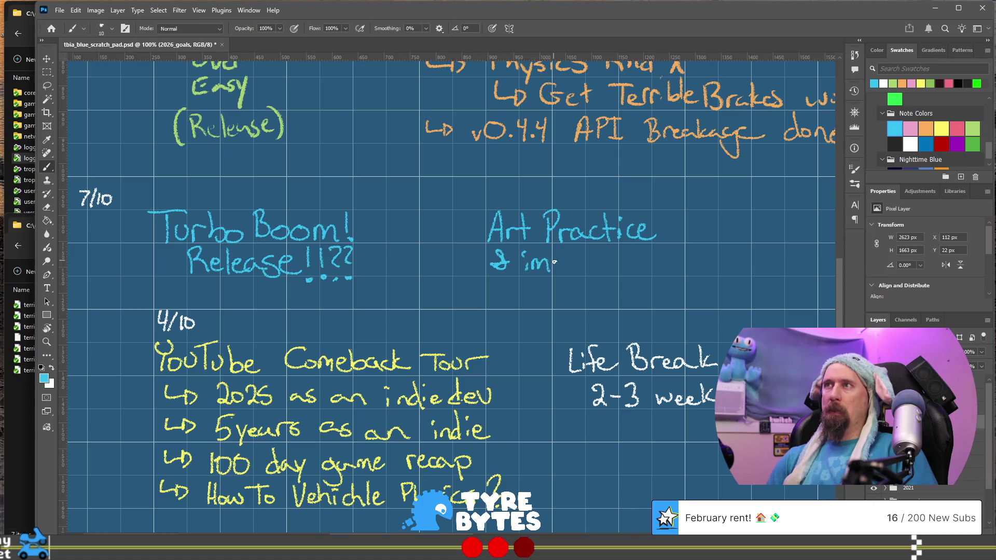
left_click_drag(567, 271, 602, 264)
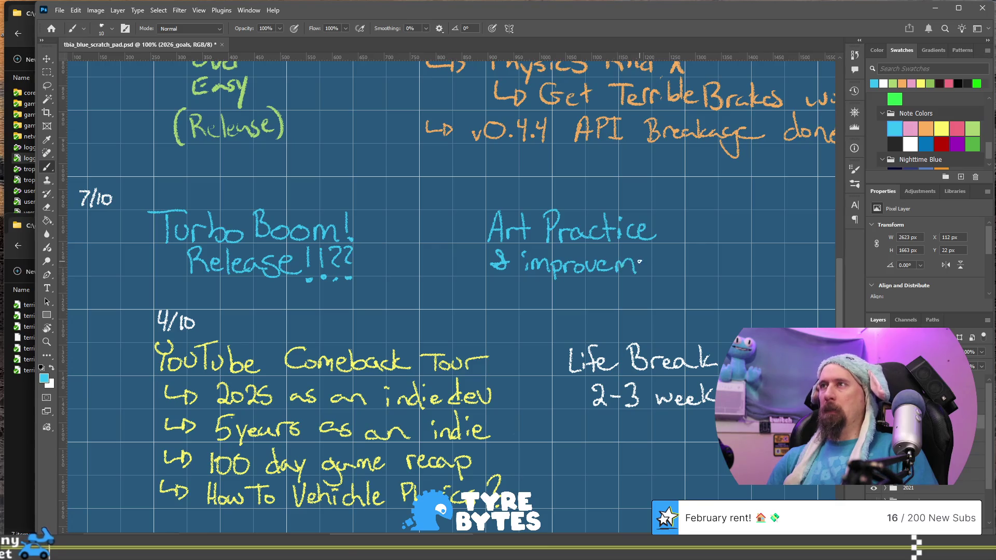
left_click_drag(672, 245, 674, 272)
mouse_move(666, 257)
left_mouse_down()
mouse_move(680, 256)
mouse_move(682, 272)
left_mouse_up()
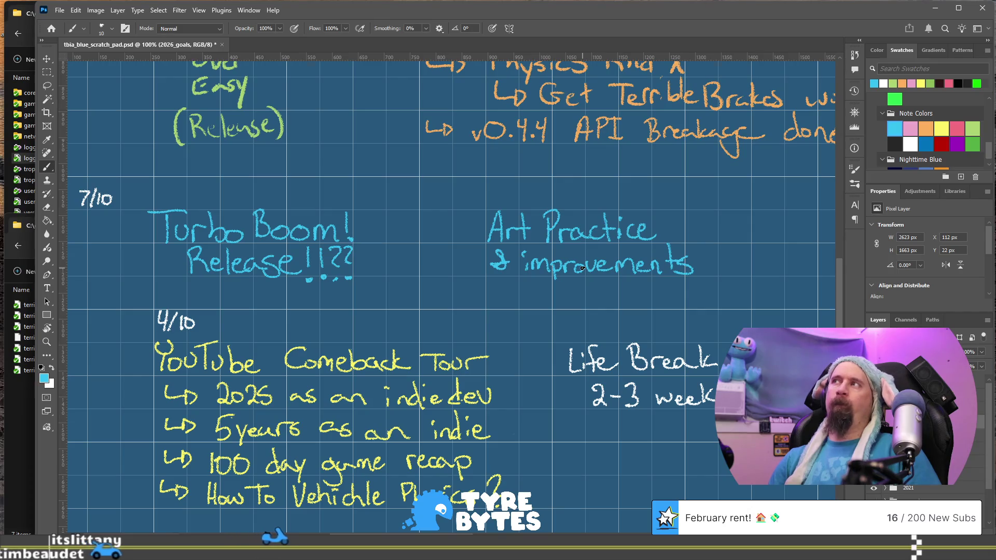
mouse_move(440, 210)
left_mouse_down()
mouse_move(453, 360)
mouse_move(399, 422)
mouse_move(312, 447)
left_mouse_up()
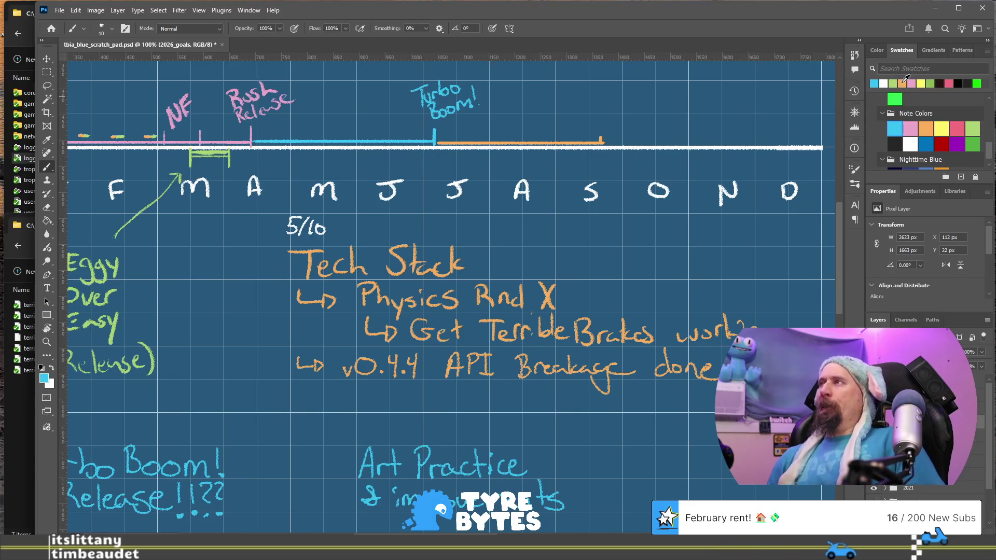
Write '>$30,000' and 'income 2026' in orange near the Life Break note
left_click(903, 82)
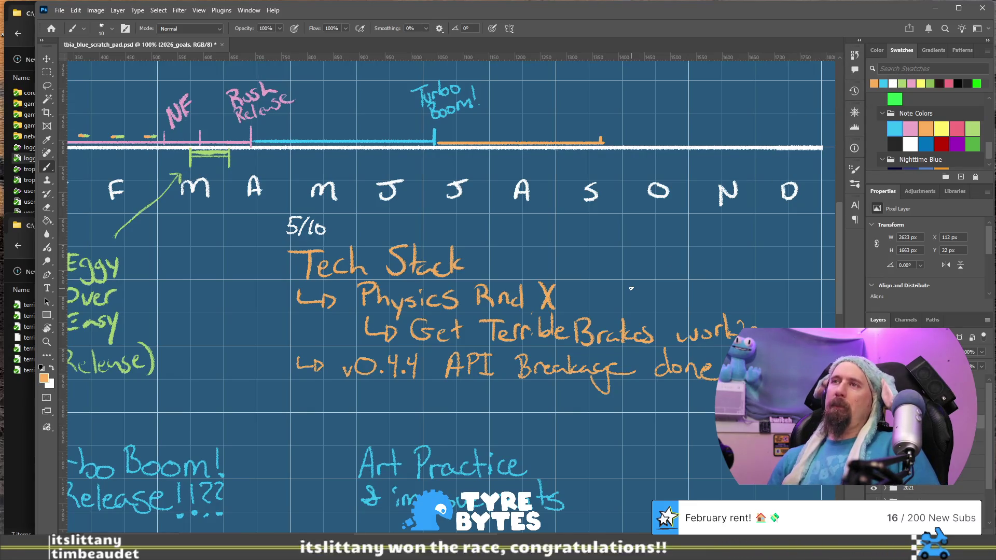
left_click_drag(611, 382, 513, 231)
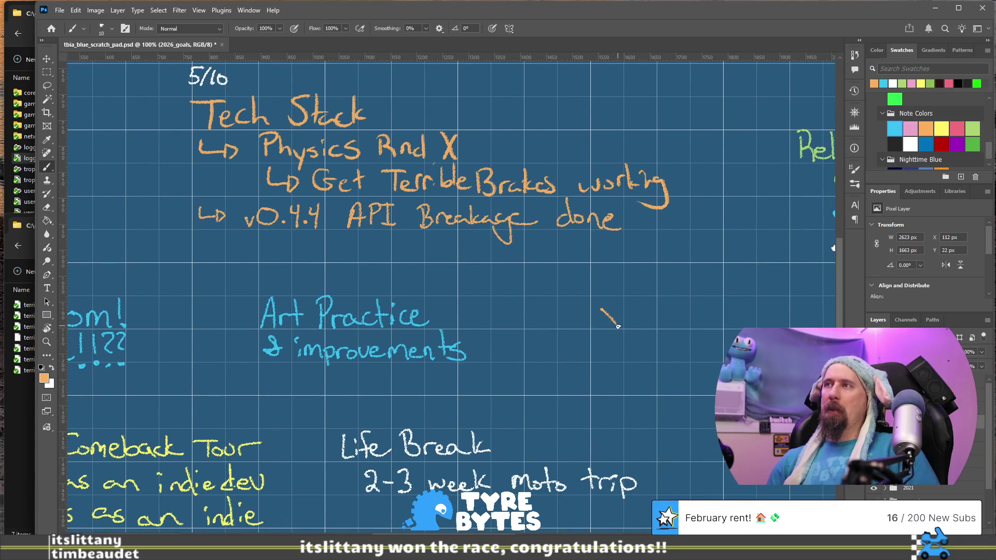
mouse_move(620, 326)
left_mouse_down()
mouse_move(604, 341)
mouse_move(519, 343)
left_mouse_up()
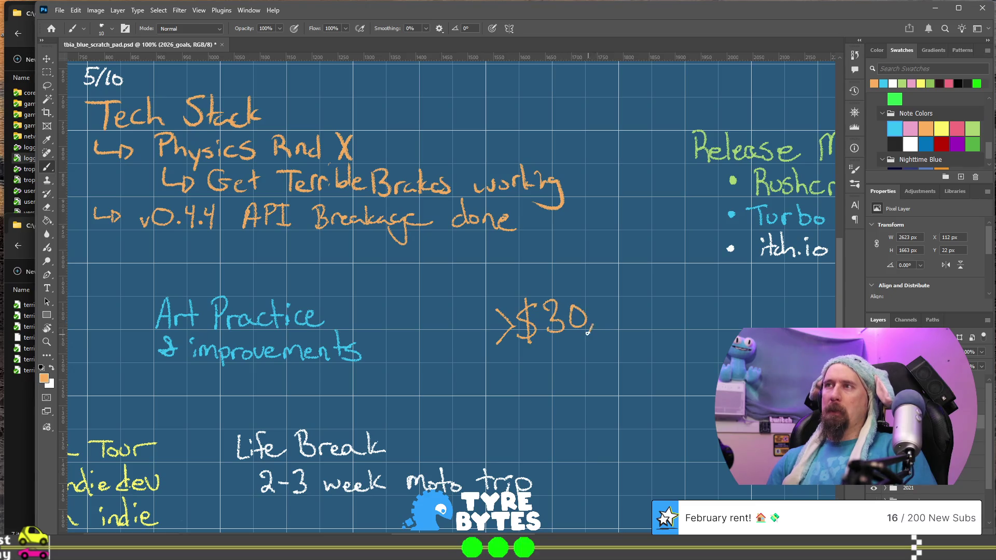
left_click_drag(628, 305, 630, 306)
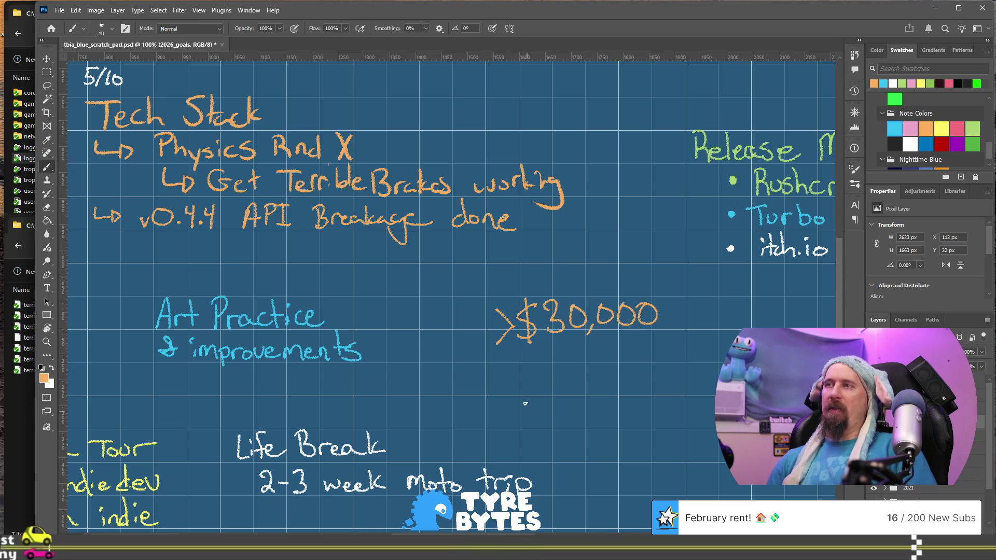
left_click(535, 348)
mouse_move(534, 353)
left_mouse_down()
mouse_move(556, 350)
mouse_move(551, 360)
left_mouse_up()
mouse_move(564, 351)
left_mouse_down()
mouse_move(626, 357)
mouse_move(630, 340)
mouse_move(646, 350)
left_mouse_up()
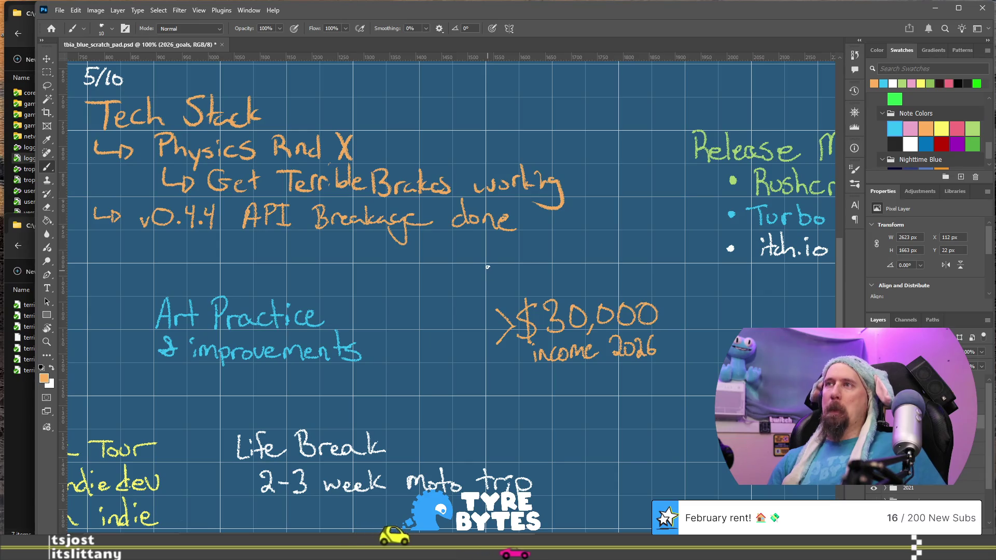
Draw an orange box around the income target with four straight lines
left_click(485, 389, "shift")
left_click(484, 395)
left_click(685, 397, "shift")
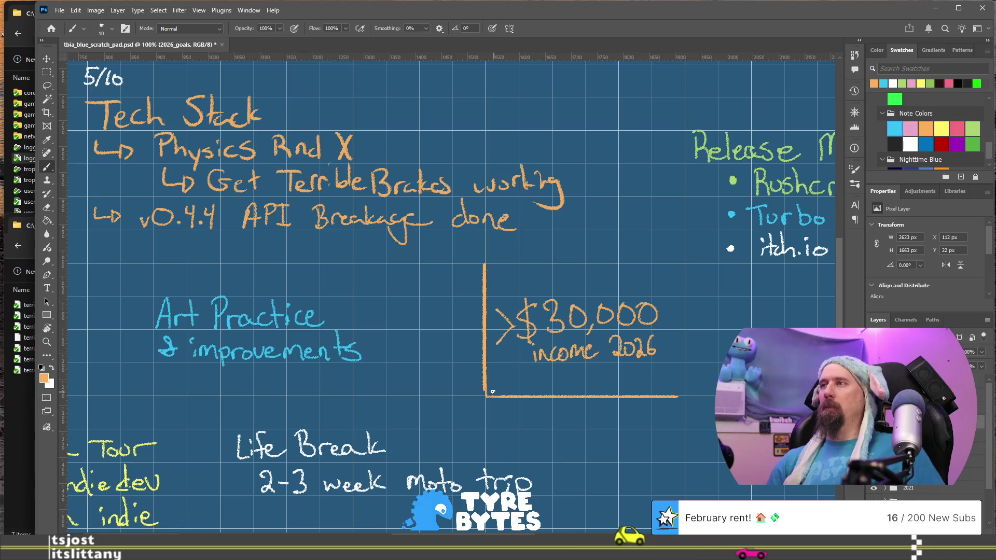
left_click(690, 268, "shift")
left_click(483, 269, "shift")
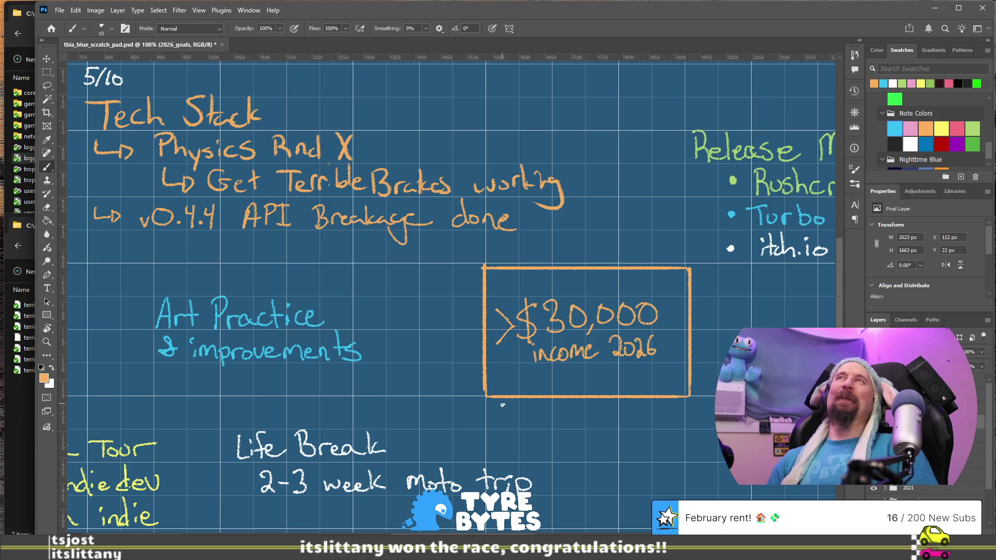
left_click_drag(437, 378, 570, 68)
left_click_drag(369, 313, 558, 412)
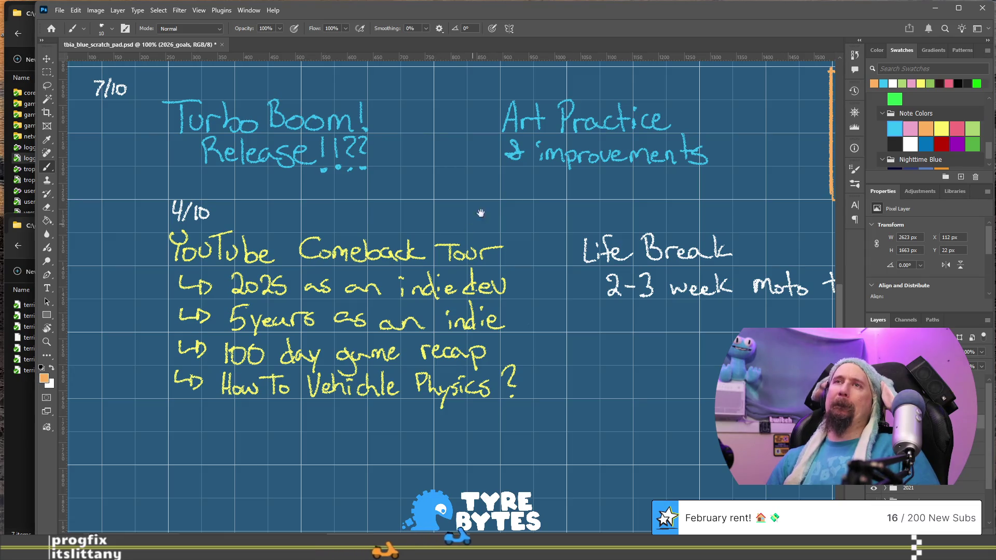
Draw an orange vertical bar left of Tech Stack, from its heading to the v0.4.4 API Breakage line
scroll(495, 391, "up", 5)
left_click_drag(583, 149, 551, 268)
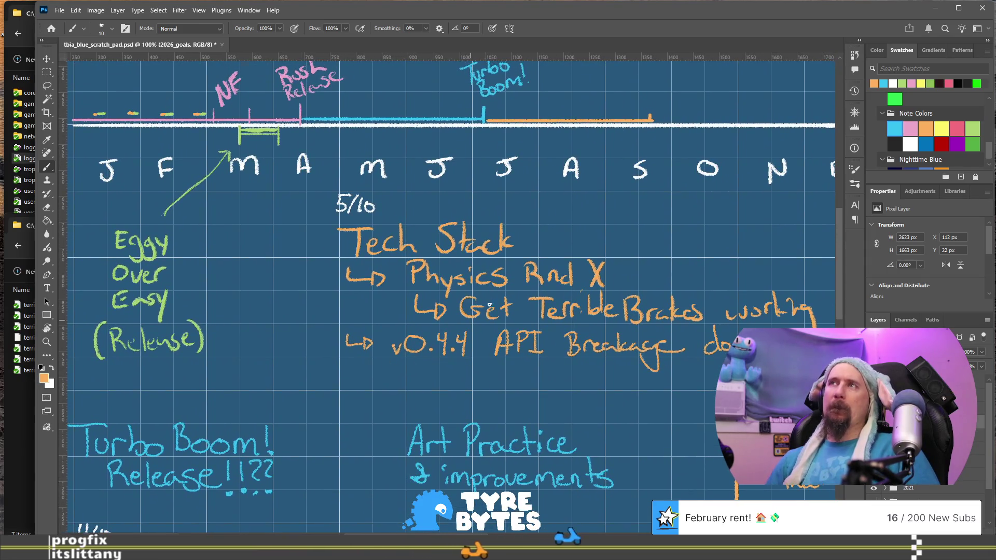
scroll(551, 268, "up", 6)
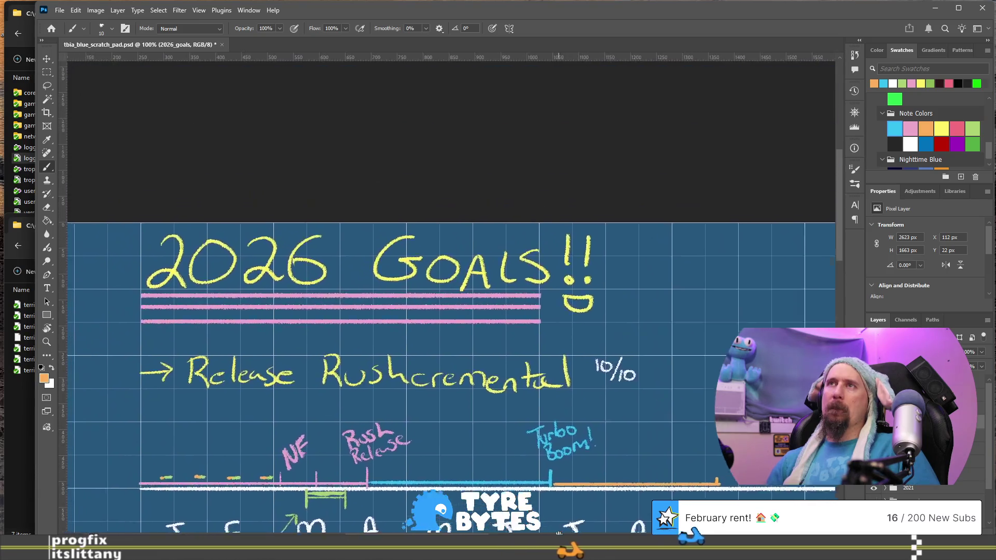
scroll(454, 340, "down", 3)
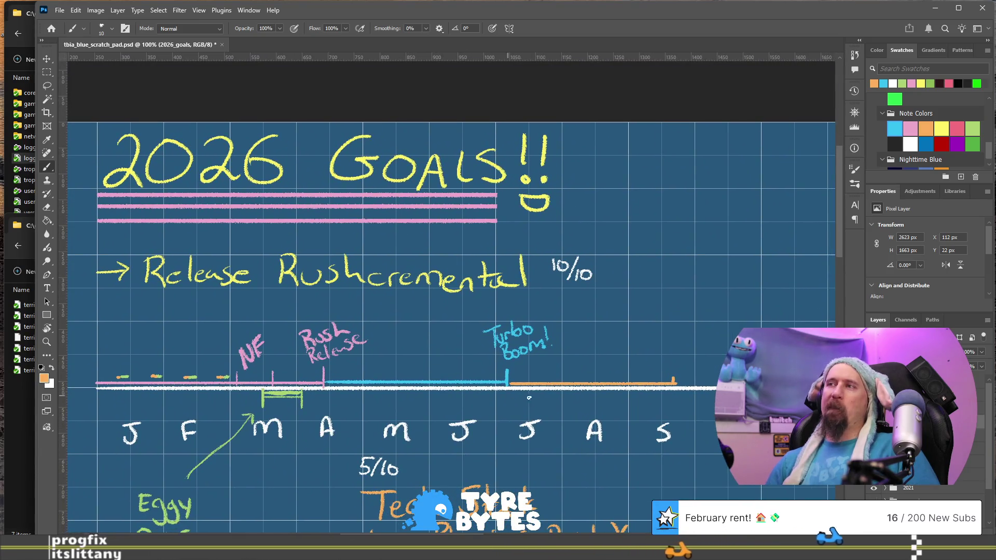
scroll(459, 344, "down", 3)
scroll(422, 329, "down", 10)
scroll(422, 329, "right", 15)
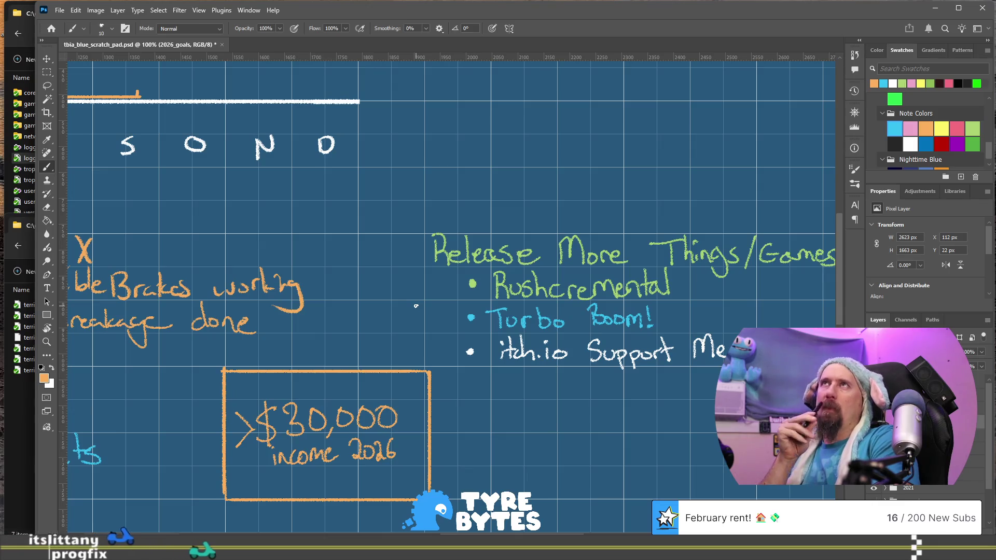
left_click_drag(415, 306, 960, 259)
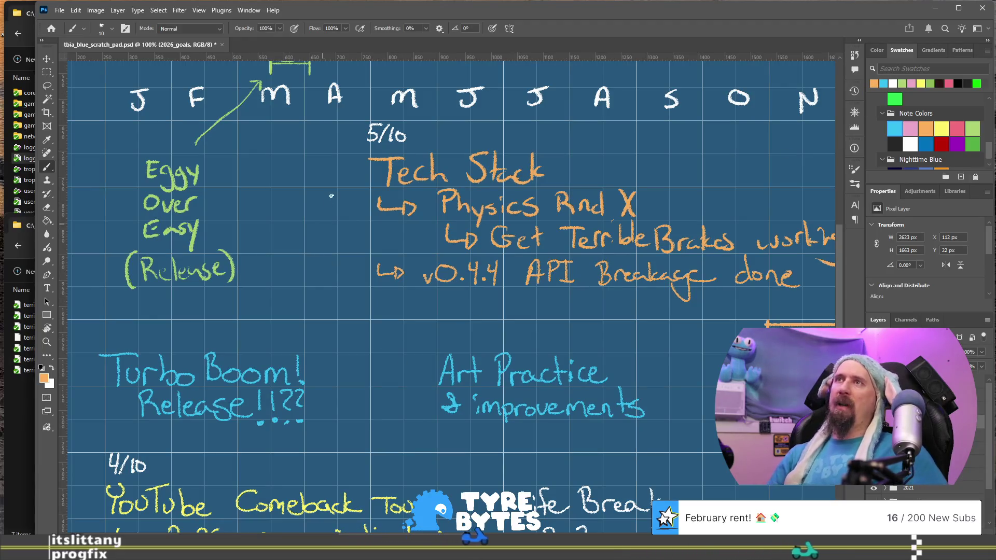
left_click_drag(356, 164, 363, 287)
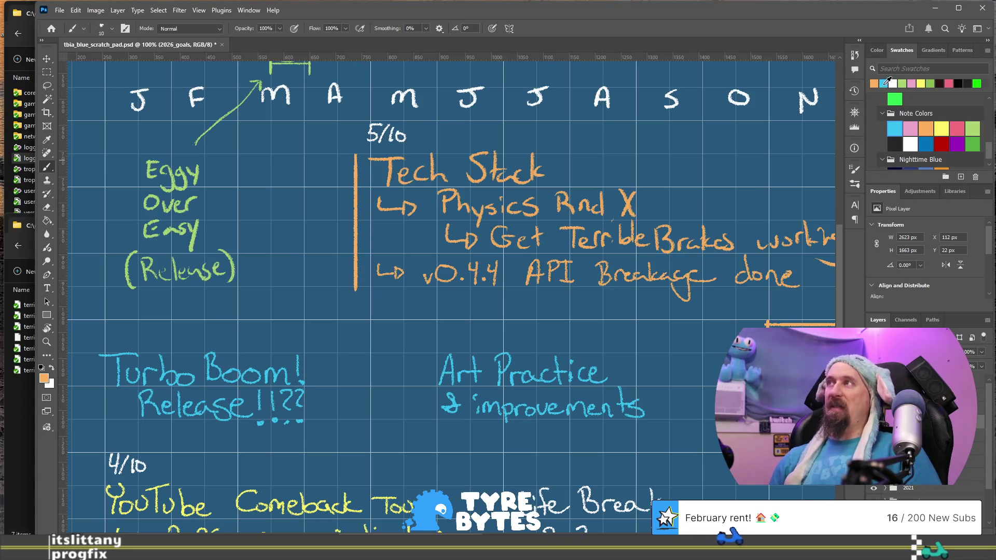
Pick light green from Swatches for the Eggy Over Easy side bar
left_click_drag(417, 441, 512, 321)
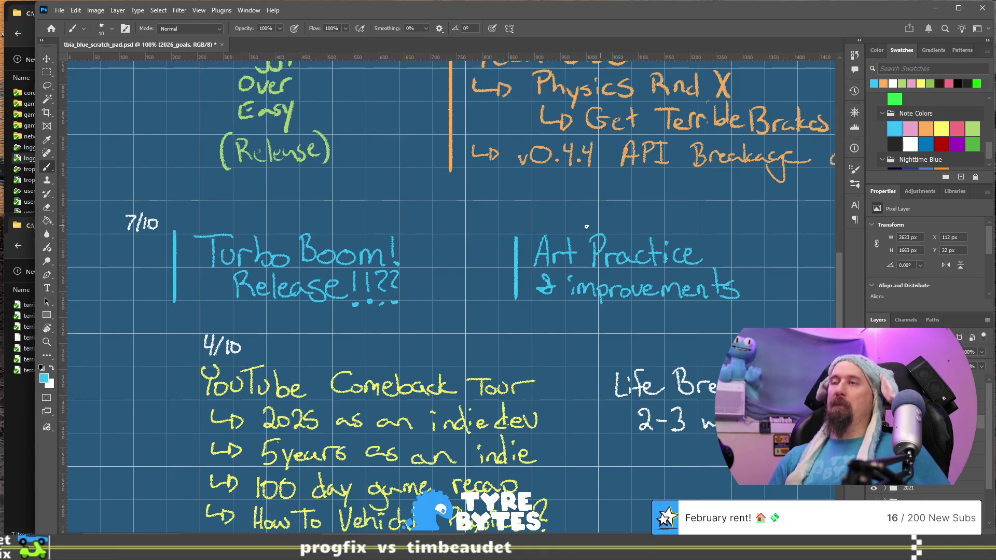
left_click_drag(585, 229, 552, 405)
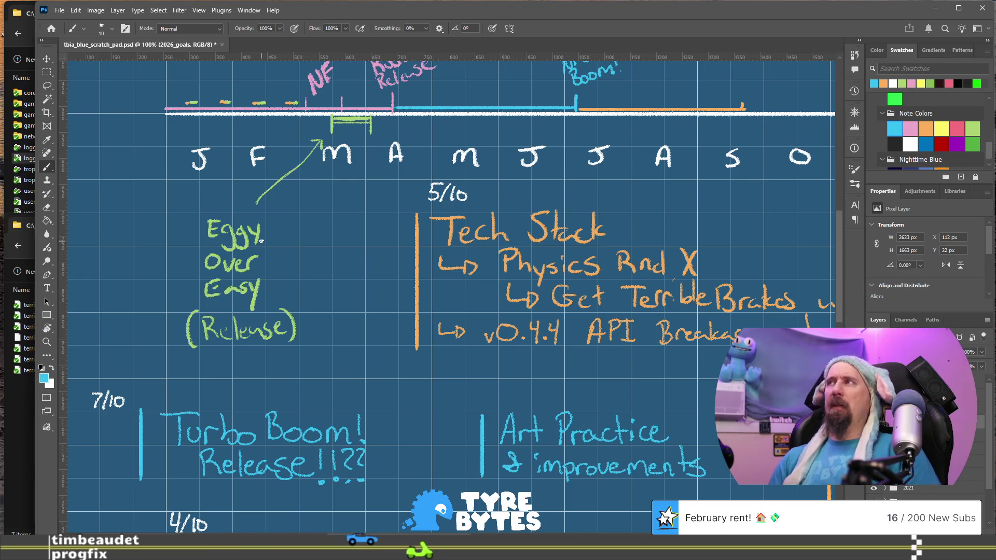
left_click(903, 82)
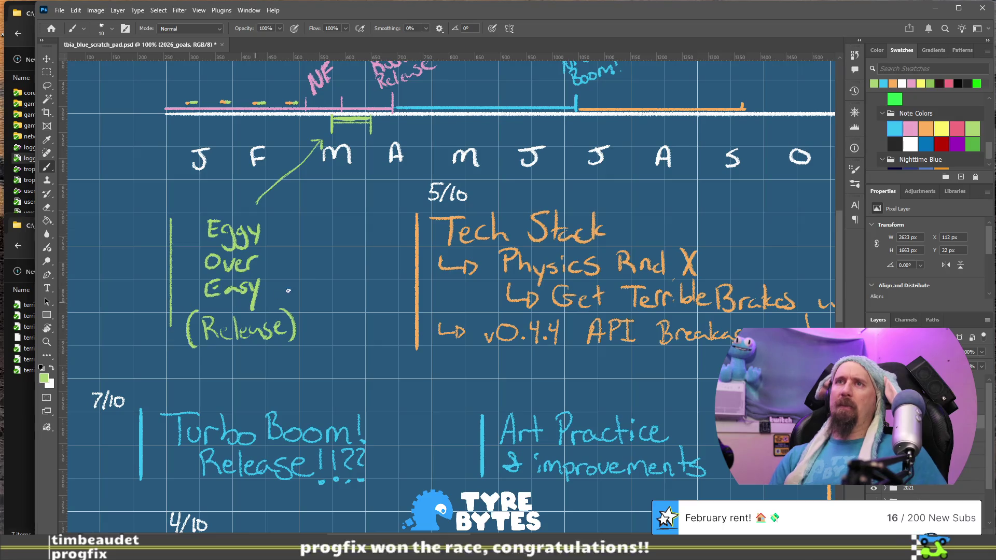
Check the Art Practice and $30,000 areas and set the brush colour back to orange
mouse_move(537, 392)
left_mouse_down()
mouse_move(503, 252)
mouse_move(489, 237)
left_mouse_up()
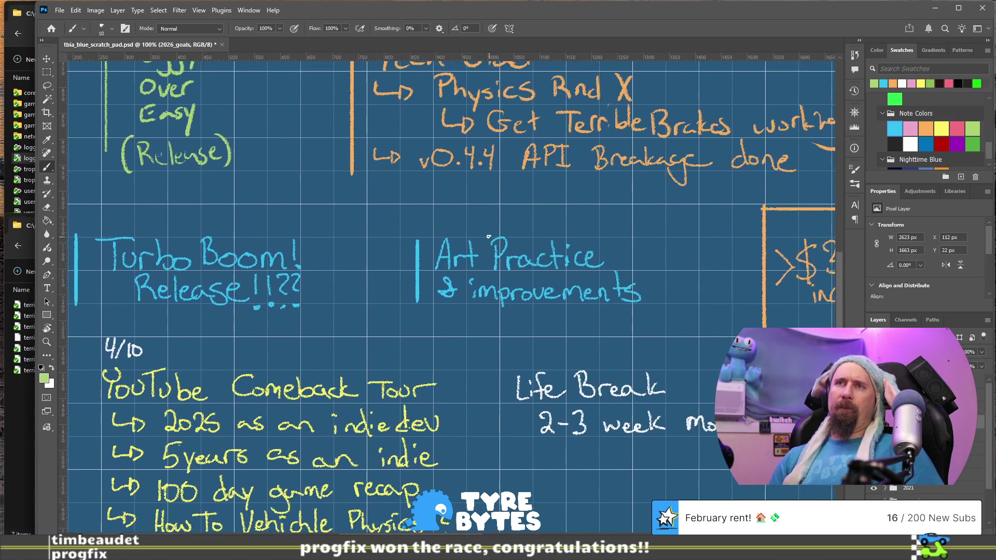
mouse_move(610, 189)
left_mouse_down()
mouse_move(386, 302)
mouse_move(363, 201)
mouse_move(340, 340)
mouse_move(315, 340)
mouse_move(297, 473)
mouse_move(498, 334)
left_mouse_up()
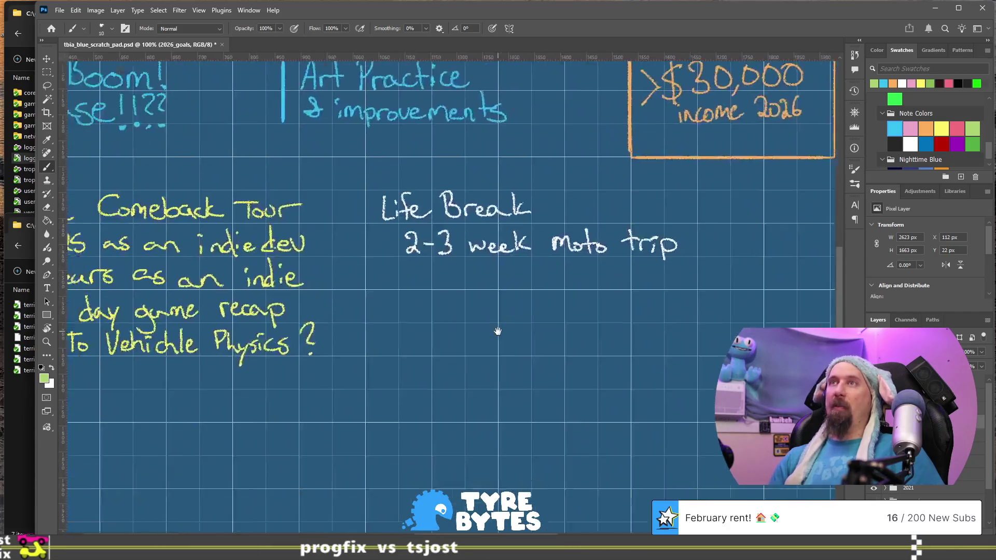
mouse_move(402, 341)
left_mouse_down()
mouse_move(460, 399)
mouse_move(488, 311)
mouse_move(466, 378)
mouse_move(337, 468)
mouse_move(294, 514)
left_mouse_up()
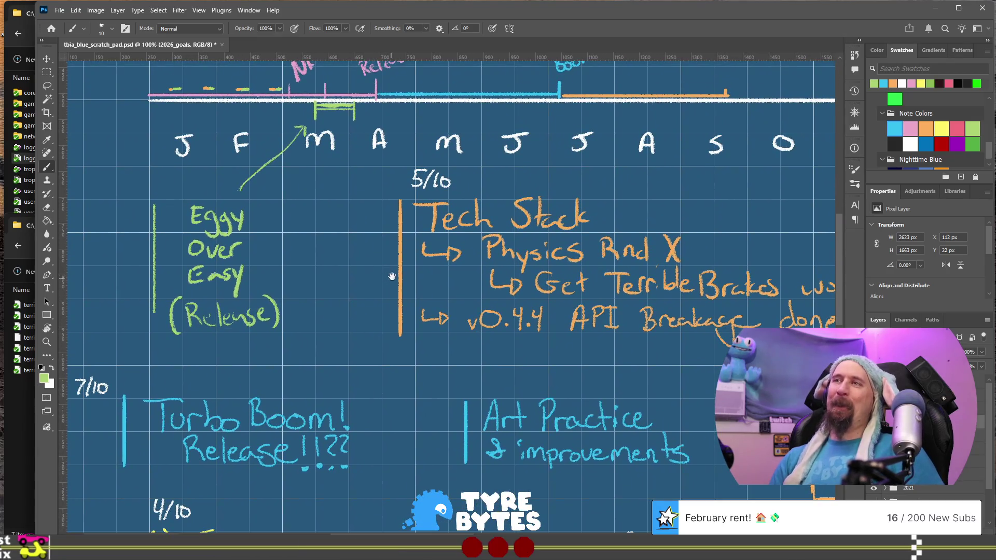
mouse_move(416, 279)
left_mouse_down()
mouse_move(370, 286)
mouse_move(333, 333)
left_mouse_up()
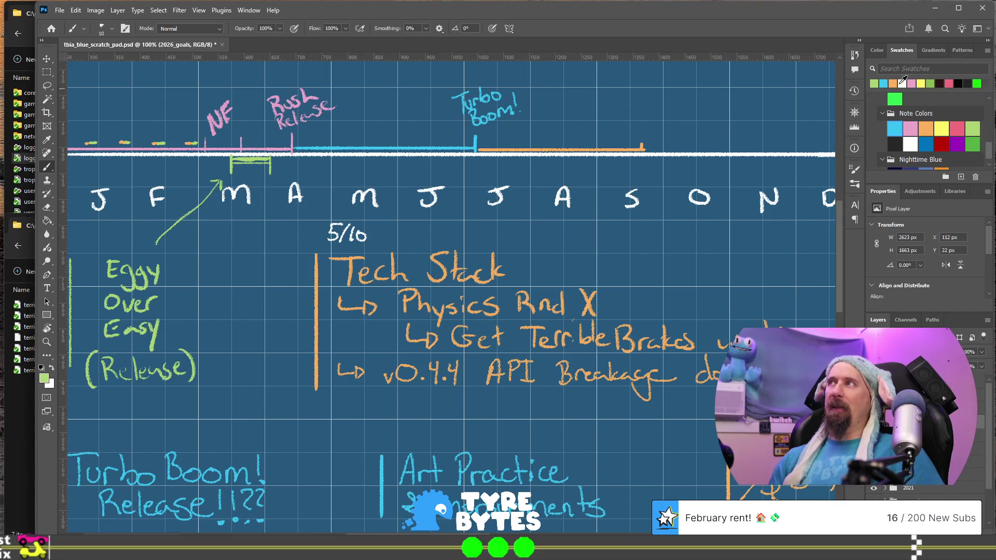
left_click(893, 83)
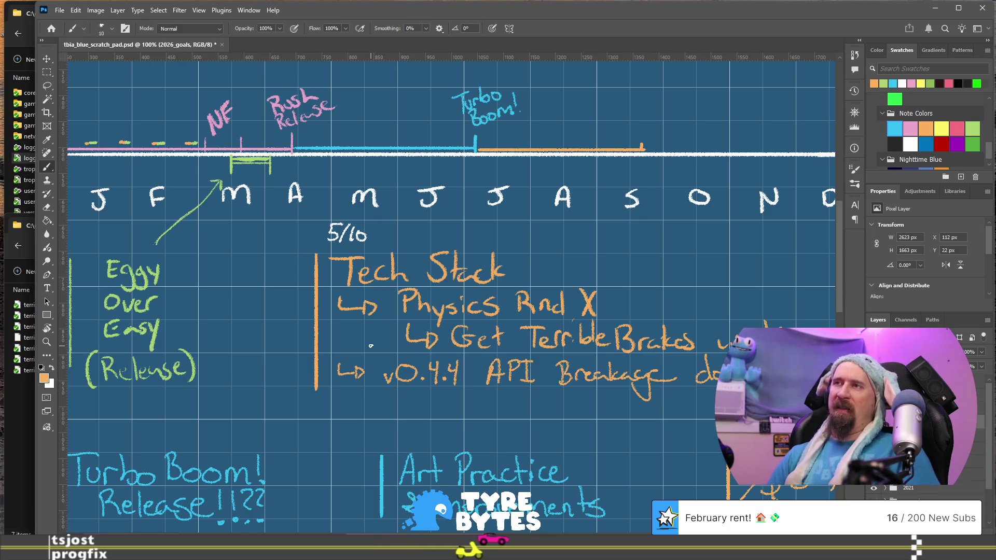
mouse_move(366, 329)
left_mouse_down()
mouse_move(462, 348)
mouse_move(503, 404)
mouse_move(508, 429)
left_mouse_up()
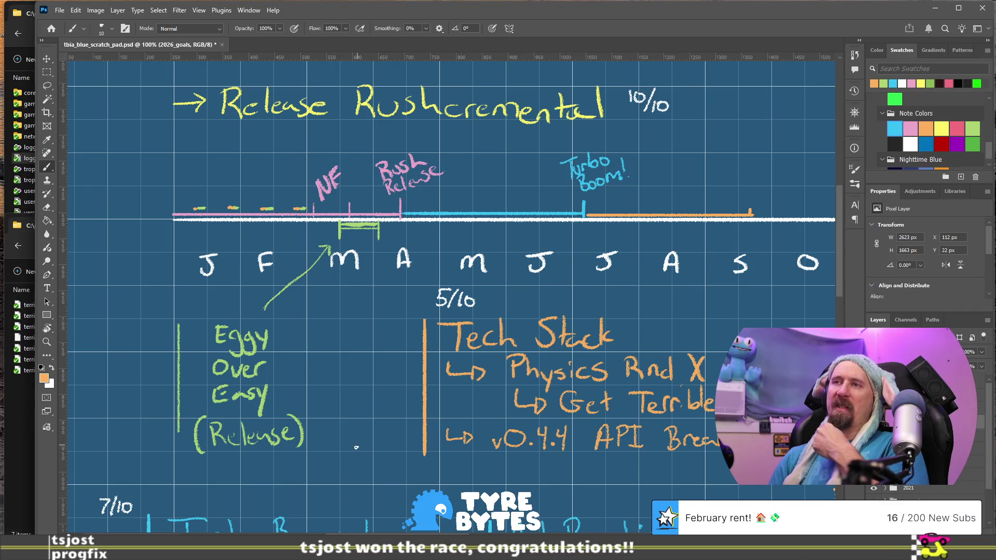
Draw yellow tally strokes before the Release Rushcremental arrow, undoing one extra stroke
scroll(462, 374, "down", 3)
scroll(535, 374, "up", 4)
left_click_drag(535, 375, 561, 395)
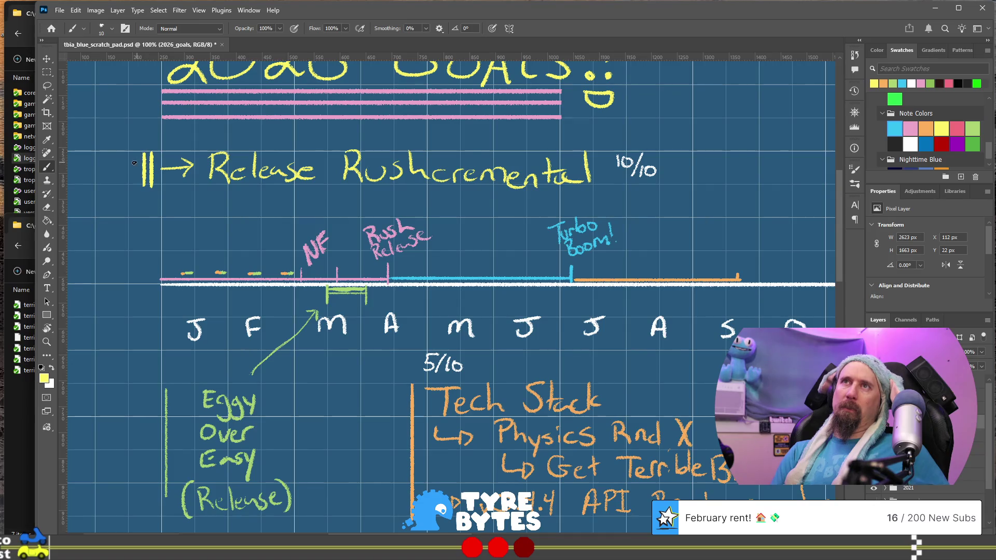
key("ctrl+z")
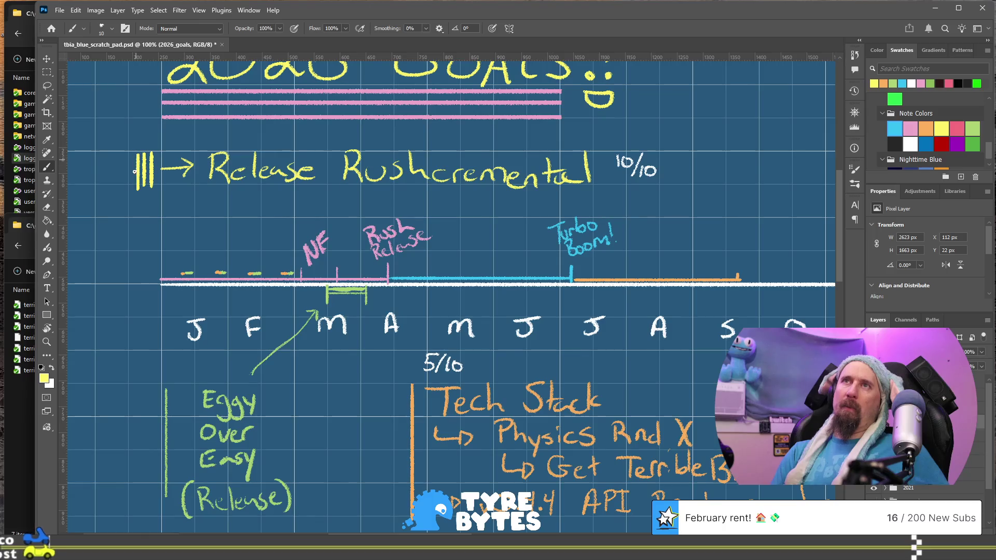
Pan down past Turbo Boom and Art Practice to the YouTube Comeback Tour notes
left_click_drag(688, 262, 652, 232)
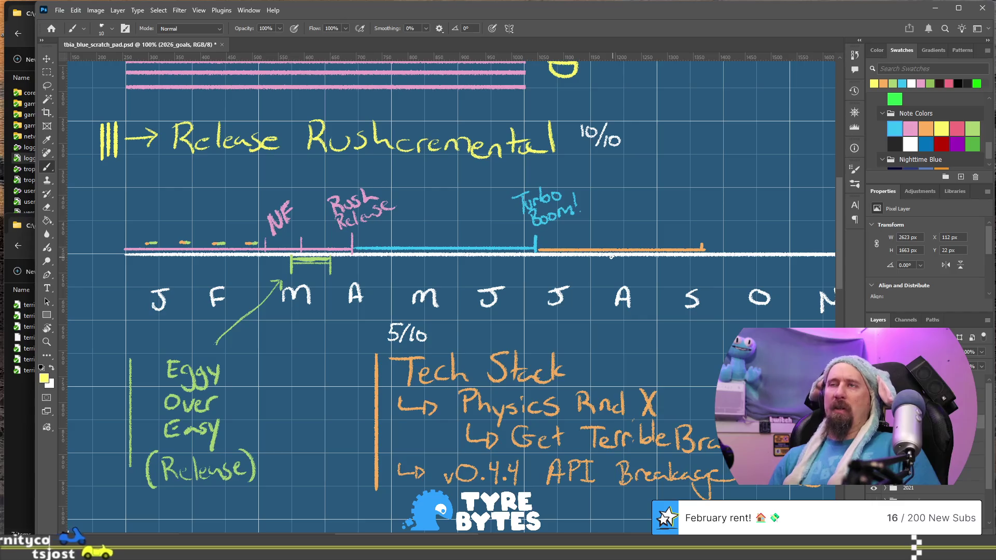
left_click_drag(538, 323, 580, 195)
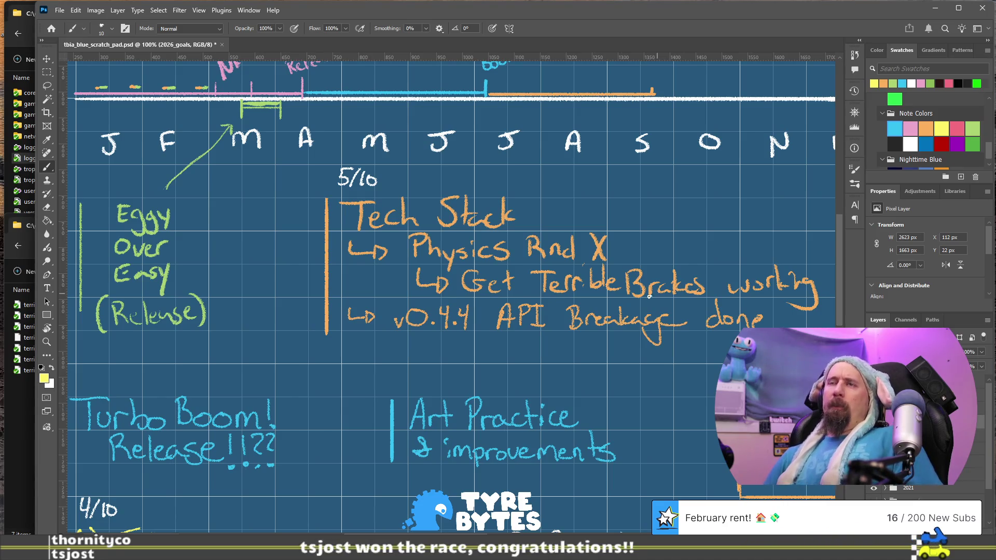
mouse_move(334, 343)
left_mouse_down()
mouse_move(459, 280)
mouse_move(453, 314)
left_mouse_up()
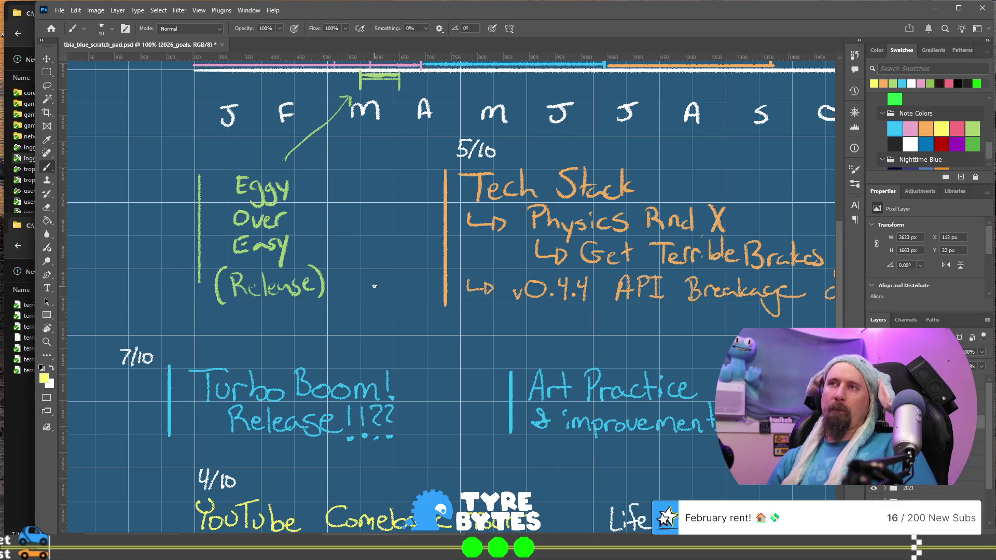
mouse_move(691, 439)
left_mouse_down()
mouse_move(661, 254)
mouse_move(642, 255)
left_mouse_up()
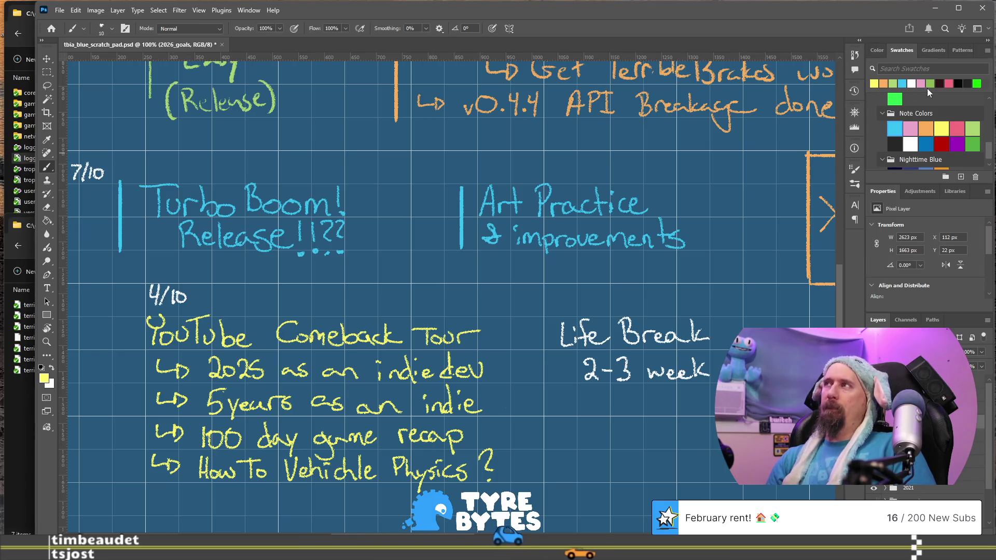
Select white and erase 'Break' from the Life Break heading with the Eraser
left_click(912, 82)
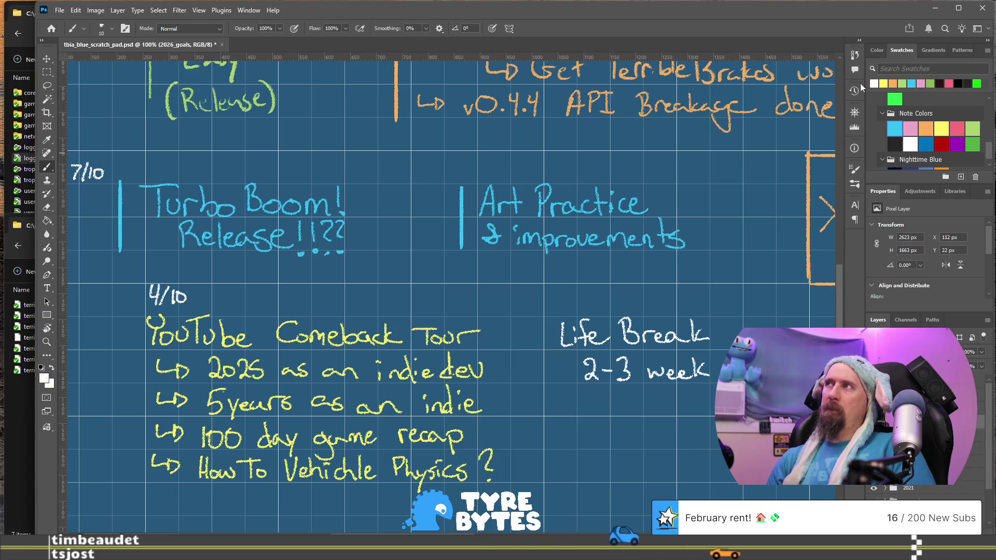
left_click_drag(695, 429, 494, 382)
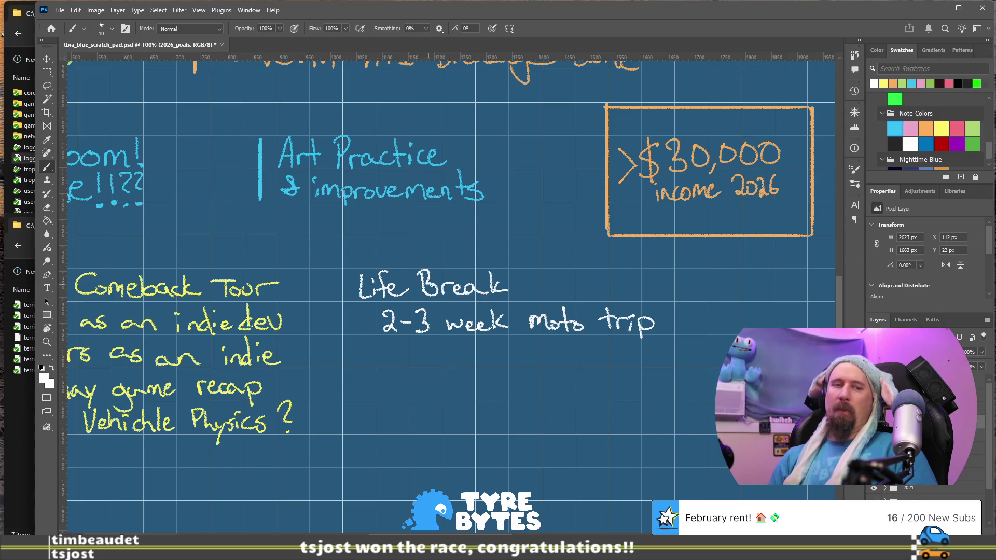
key("e")
left_click_drag(506, 288, 494, 273)
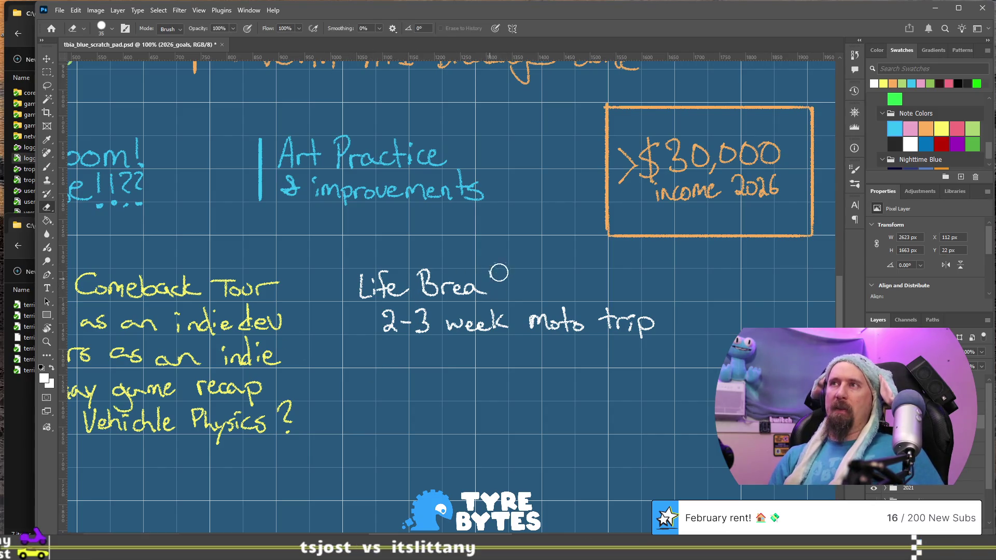
key("b")
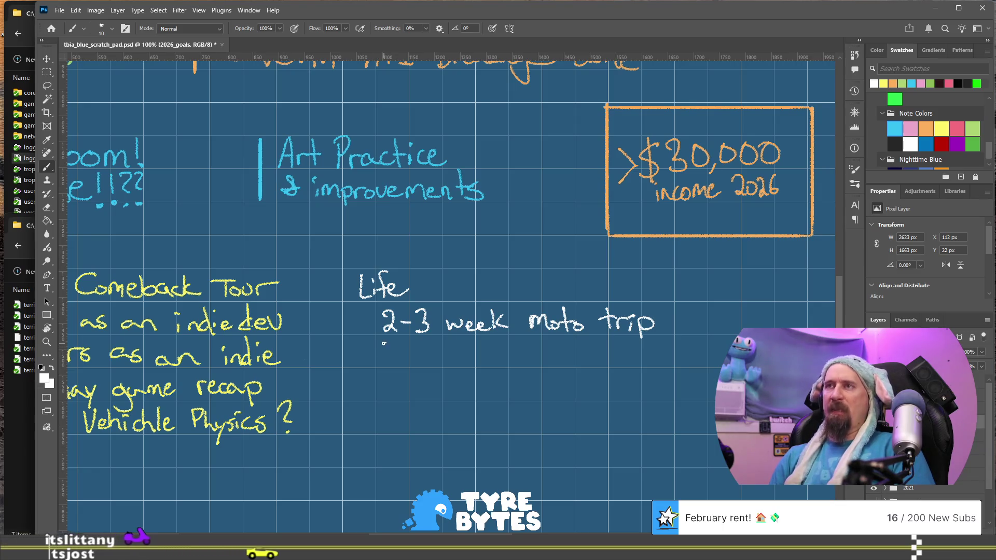
Handwrite 'Read as much as 2025' and 'TV as little as 2025' under the Life heading
mouse_move(387, 336)
left_mouse_down()
mouse_move(383, 358)
mouse_move(386, 346)
mouse_move(398, 359)
mouse_move(427, 358)
mouse_move(434, 335)
left_mouse_up()
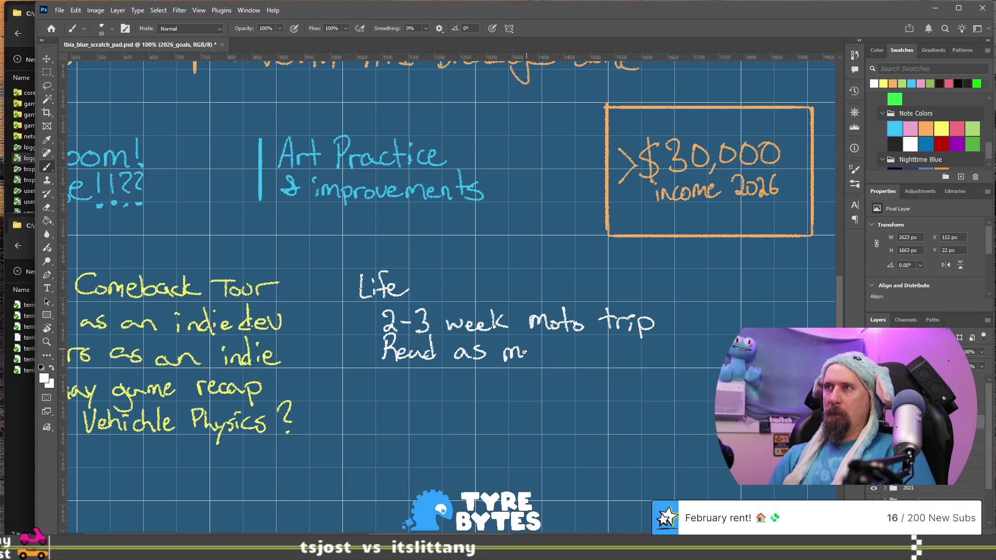
left_click_drag(551, 352, 564, 361)
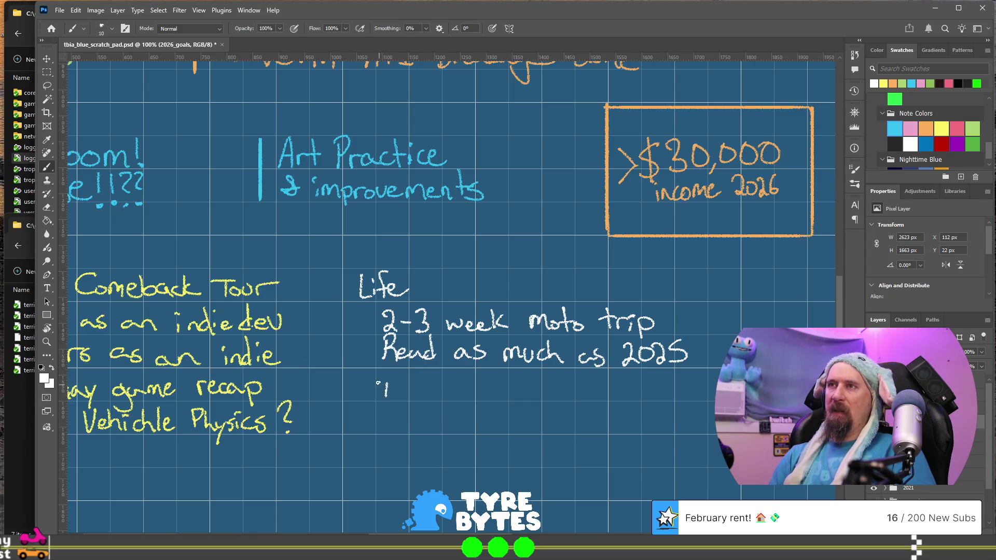
left_click_drag(378, 383, 403, 381)
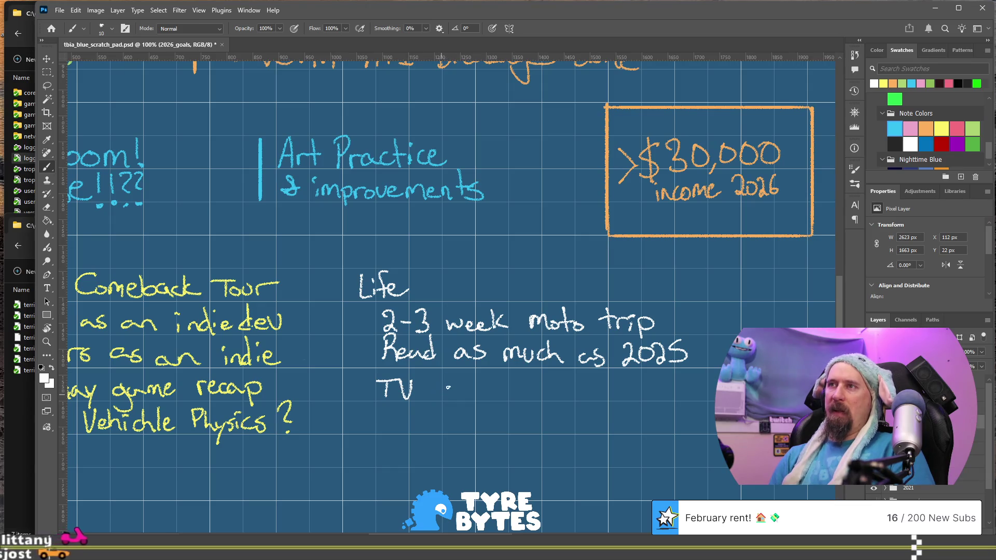
mouse_move(444, 385)
left_mouse_down()
mouse_move(436, 393)
mouse_move(480, 399)
left_mouse_up()
mouse_move(487, 378)
left_mouse_down()
mouse_move(488, 399)
mouse_move(492, 385)
left_mouse_up()
mouse_move(496, 378)
left_mouse_down()
mouse_move(496, 399)
mouse_move(500, 385)
left_mouse_up()
left_click_drag(502, 377, 503, 400)
mouse_move(507, 394)
left_mouse_down()
mouse_move(608, 398)
mouse_move(620, 385)
mouse_move(643, 397)
mouse_move(655, 378)
left_mouse_up()
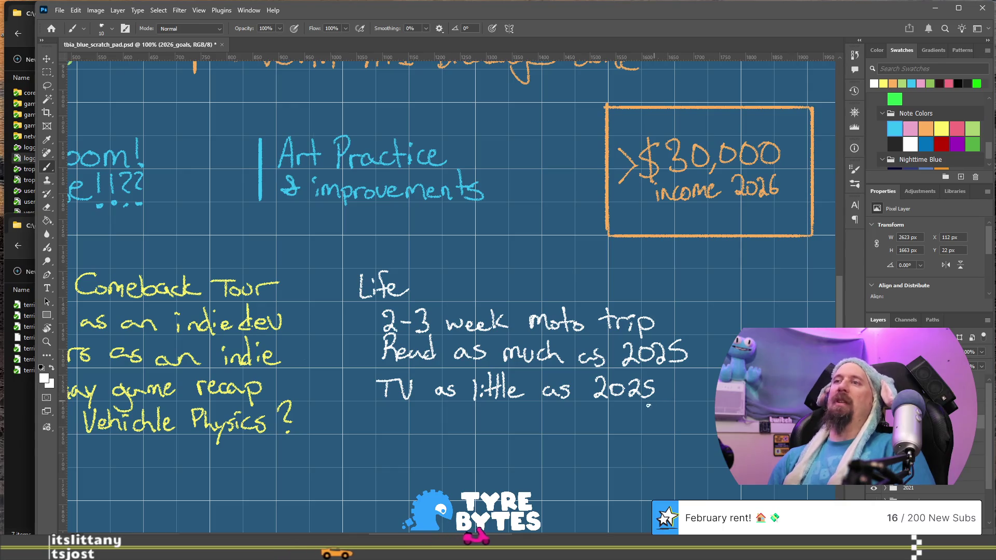
Add the arrow sub-note '↳ maybe TV budget?' beneath the TV line
mouse_move(408, 405)
left_mouse_down()
mouse_move(415, 422)
mouse_move(460, 419)
mouse_move(490, 431)
mouse_move(495, 421)
mouse_move(542, 413)
left_mouse_up()
left_click_drag(536, 415, 538, 430)
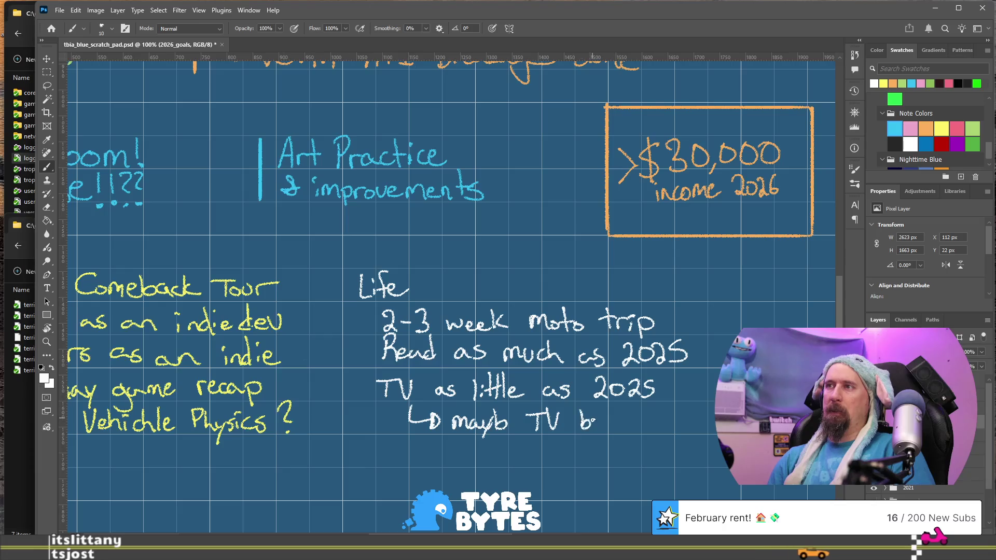
left_click_drag(629, 420, 622, 440)
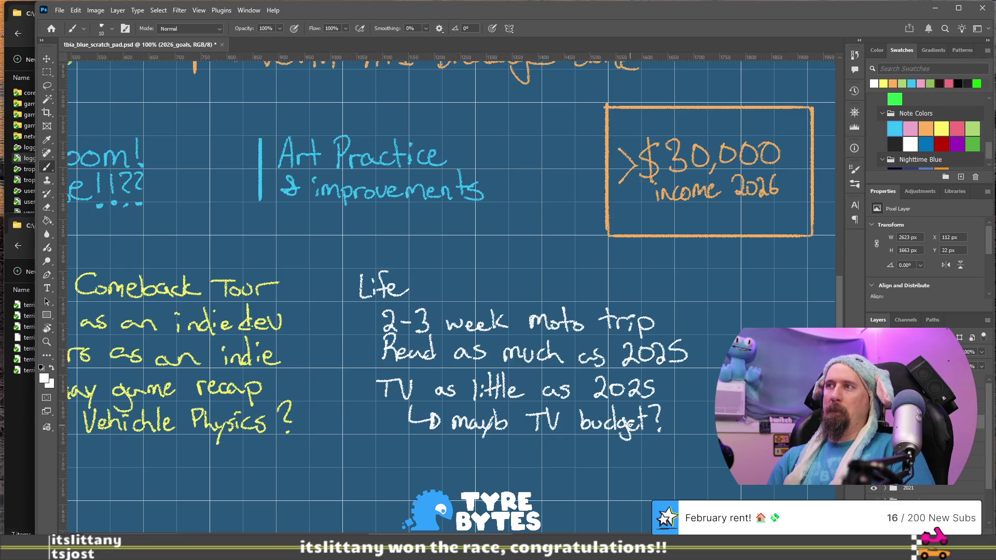
scroll(564, 387, "down", 2)
scroll(563, 388, "left", 1)
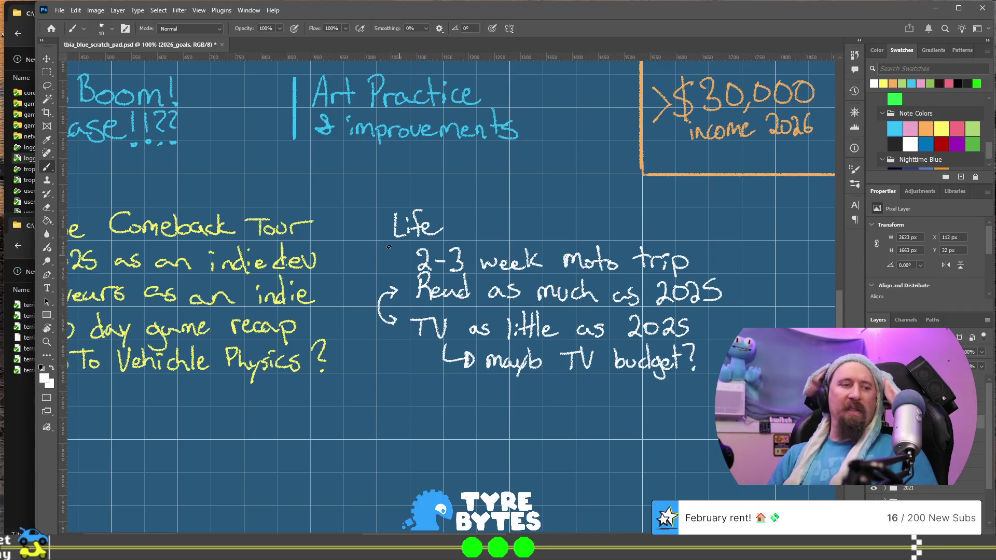
Erase the curved arrow beside the reading line
key("e")
left_click_drag(394, 288, 384, 321)
key("b")
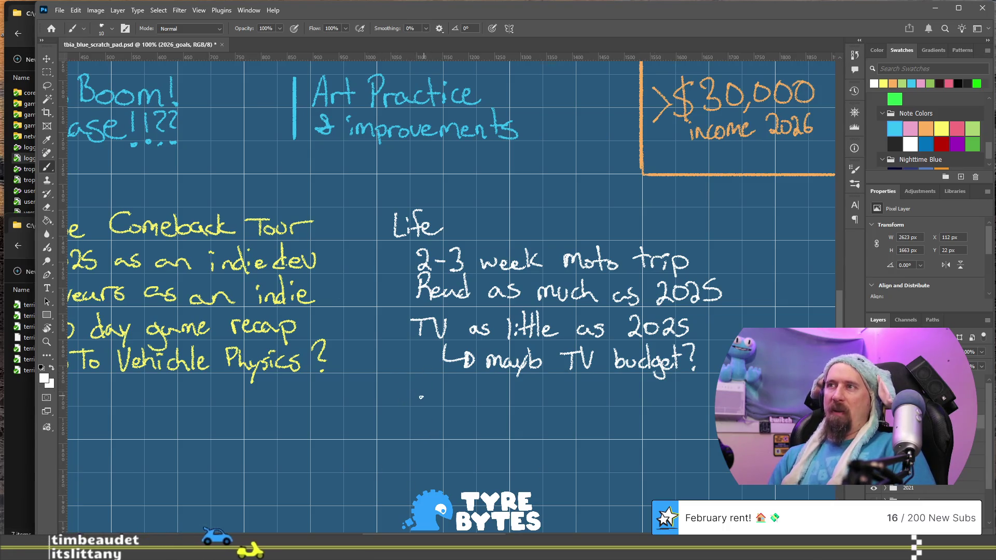
Handwrite 'Hike a lot more!' under the TV budget note, erasing a stray 'in'
mouse_move(408, 378)
left_mouse_down()
mouse_move(407, 395)
mouse_move(418, 384)
left_mouse_up()
mouse_move(419, 378)
left_mouse_down()
mouse_move(418, 395)
mouse_move(431, 395)
left_mouse_up()
left_click(426, 385)
left_click(426, 392)
mouse_move(440, 383)
left_mouse_down()
mouse_move(438, 395)
mouse_move(524, 398)
mouse_move(532, 386)
left_mouse_up()
mouse_move(548, 390)
left_mouse_down()
mouse_move(547, 399)
mouse_move(566, 392)
left_mouse_up()
left_click_drag(574, 390, 615, 400)
left_click(614, 386)
left_click_drag(620, 393, 632, 400)
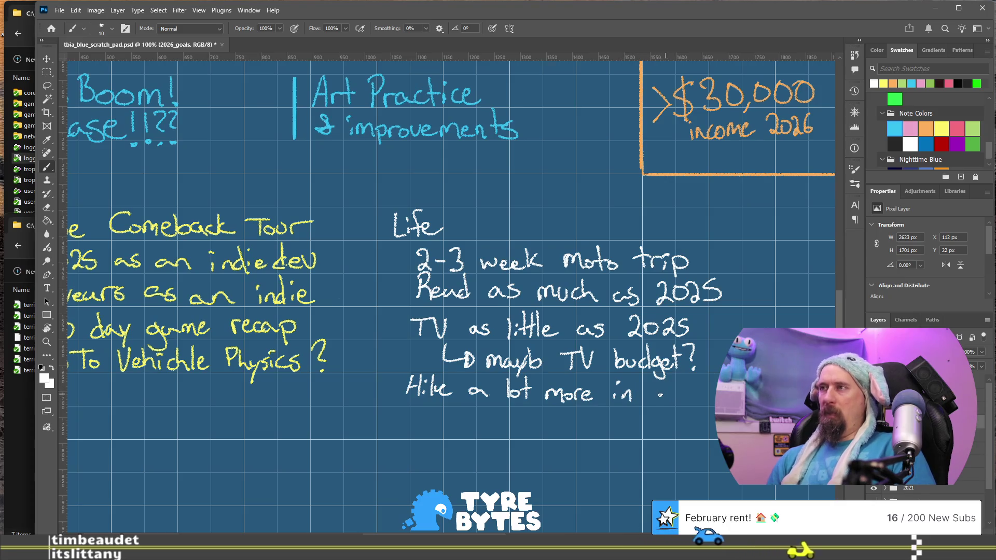
key("e")
left_click_drag(620, 394, 611, 392)
key("b")
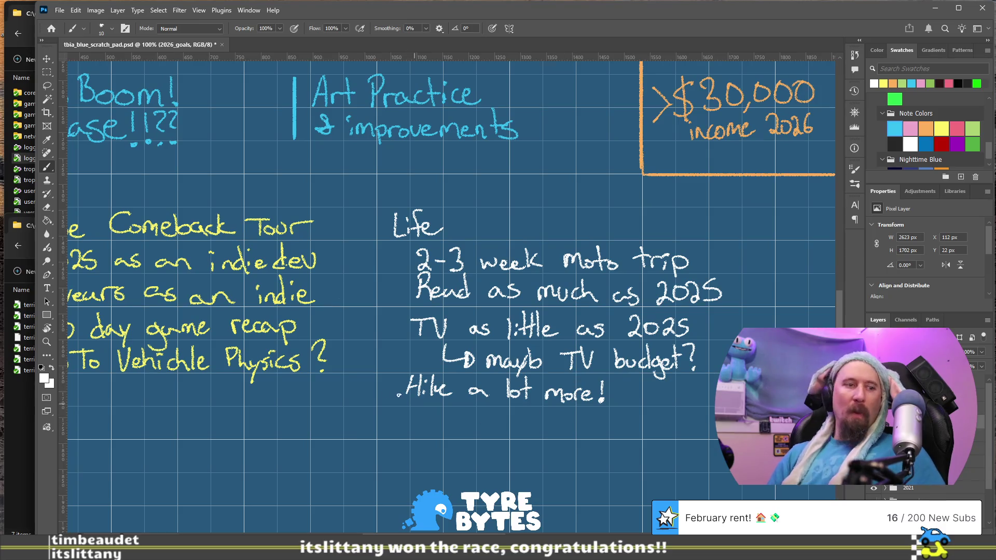
key("e")
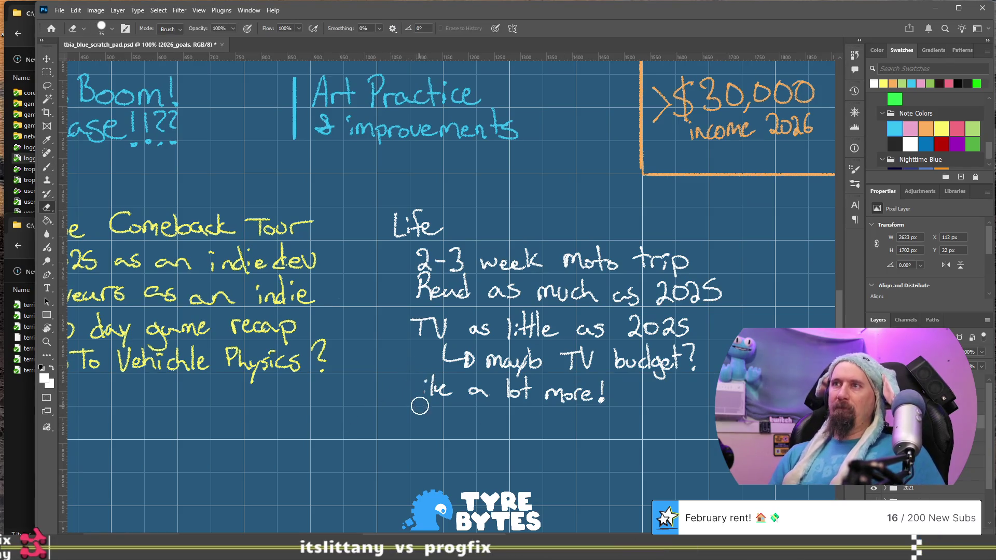
key("b")
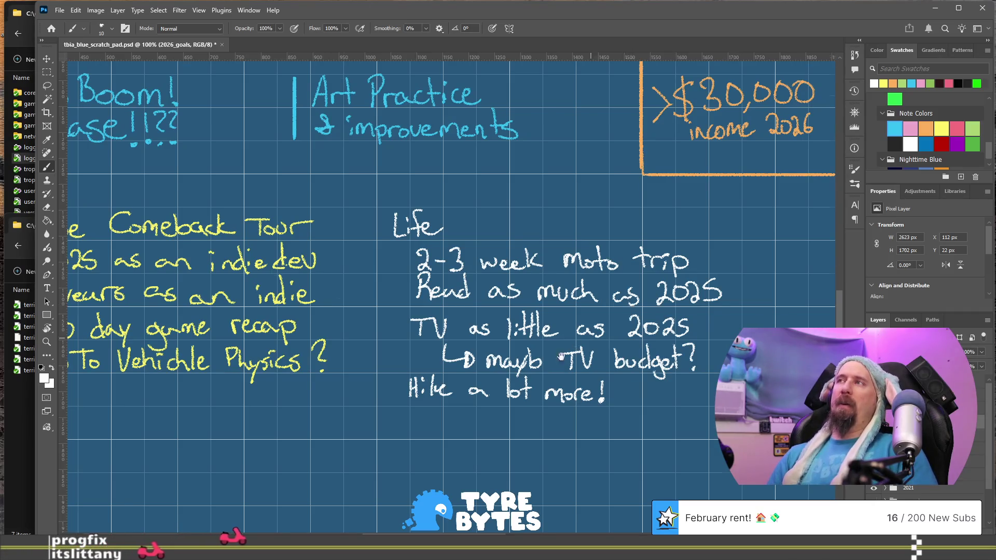
Draw an upward arrow pointing at the $30,000 income box
scroll(478, 451, "right", 5)
scroll(477, 452, "up", 3)
mouse_move(538, 278)
left_mouse_down()
mouse_move(550, 263)
mouse_move(575, 306)
left_mouse_up()
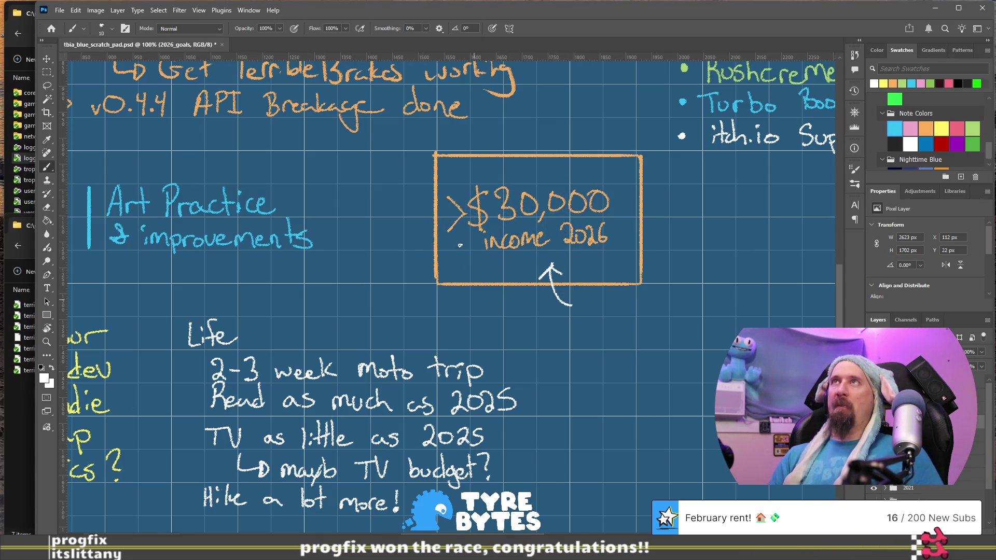
key("e")
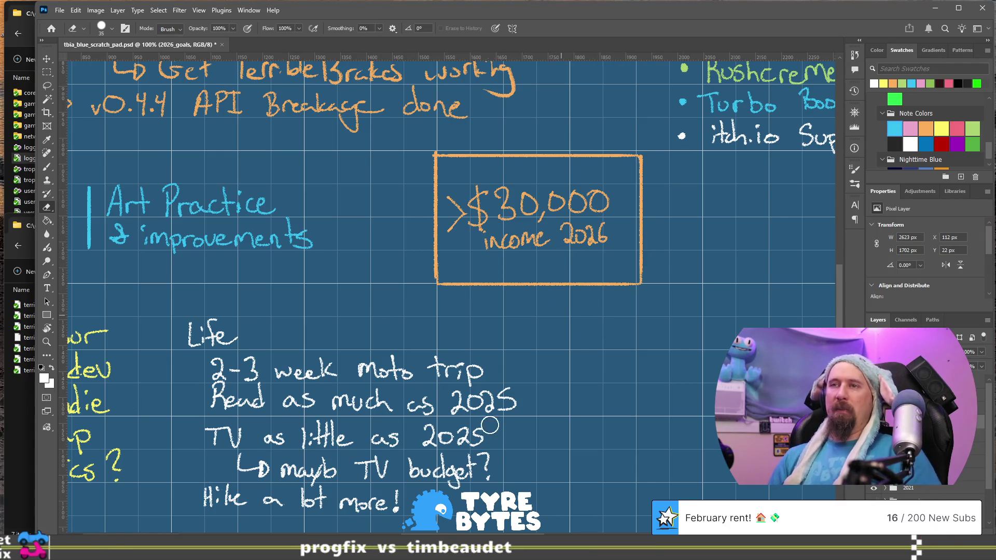
mouse_move(496, 447)
left_mouse_down()
mouse_move(554, 333)
mouse_move(561, 340)
left_mouse_up()
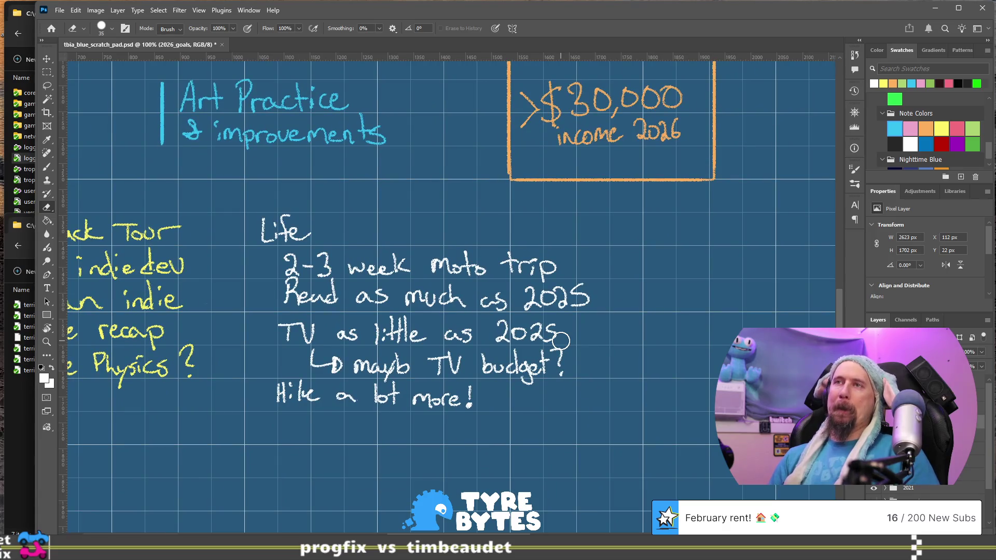
key("b")
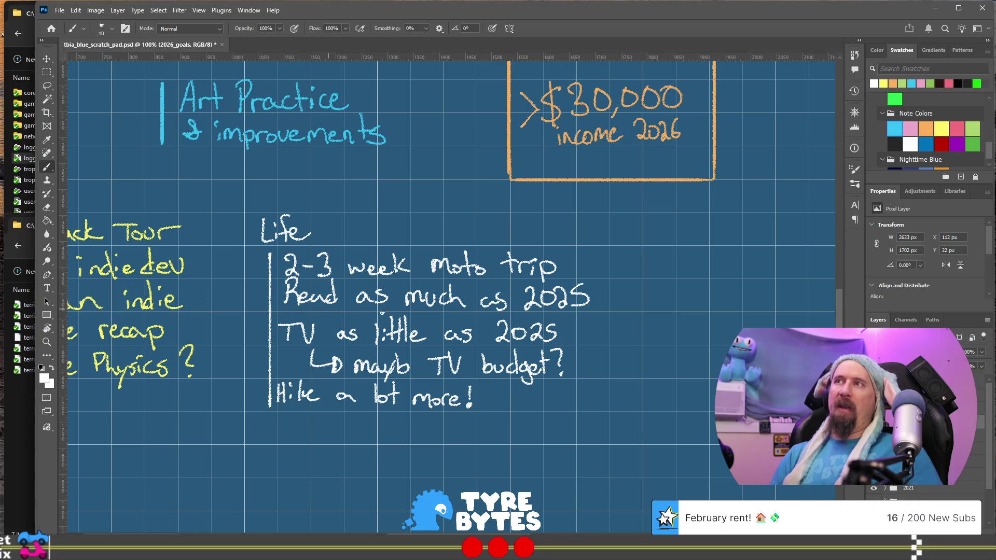
mouse_move(687, 362)
left_mouse_down()
mouse_move(415, 400)
mouse_move(376, 378)
left_mouse_up()
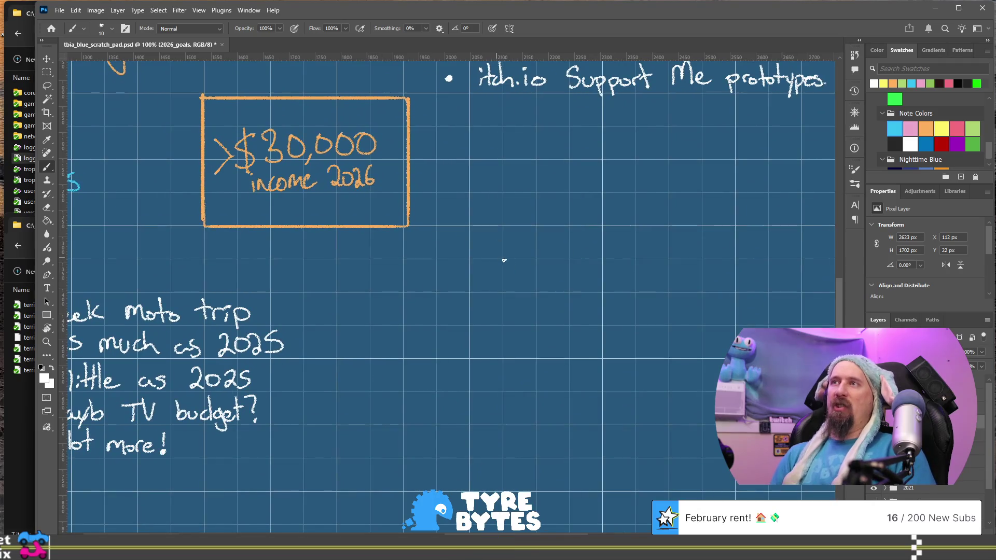
Write '$1,000mo → "Payday"' beside the income box, undoing a stray tick
left_click_drag(539, 262, 542, 289)
mouse_move(552, 285)
left_mouse_down()
mouse_move(563, 269)
mouse_move(611, 270)
mouse_move(643, 289)
mouse_move(705, 276)
mouse_move(699, 284)
left_mouse_up()
mouse_move(757, 275)
left_mouse_down()
mouse_move(659, 281)
mouse_move(652, 293)
mouse_move(665, 280)
mouse_move(687, 290)
mouse_move(686, 303)
mouse_move(725, 291)
mouse_move(731, 306)
left_mouse_up()
left_click_drag(748, 268, 754, 274)
left_click_drag(641, 264, 640, 268)
key("ctrl+z")
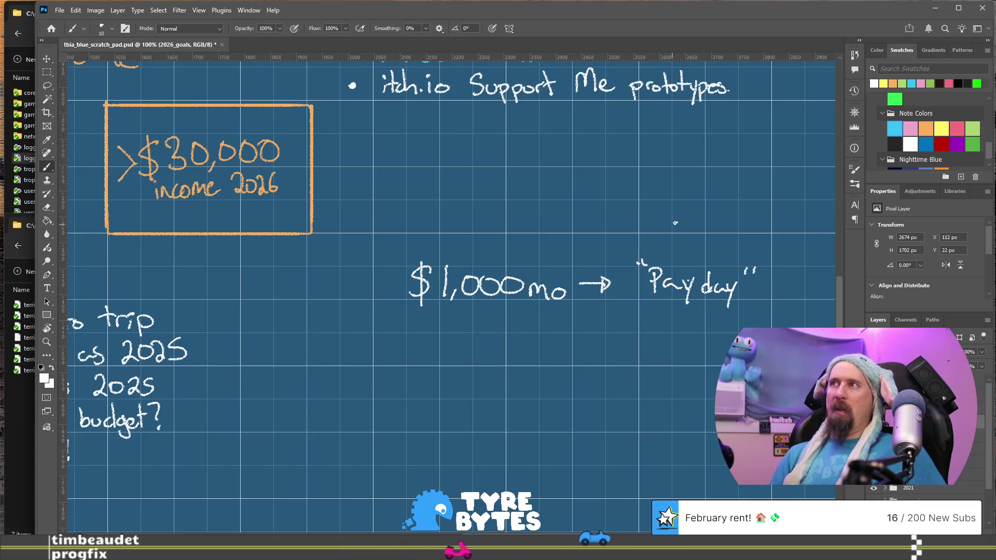
left_click_drag(637, 260, 639, 265)
left_click_drag(642, 261, 643, 265)
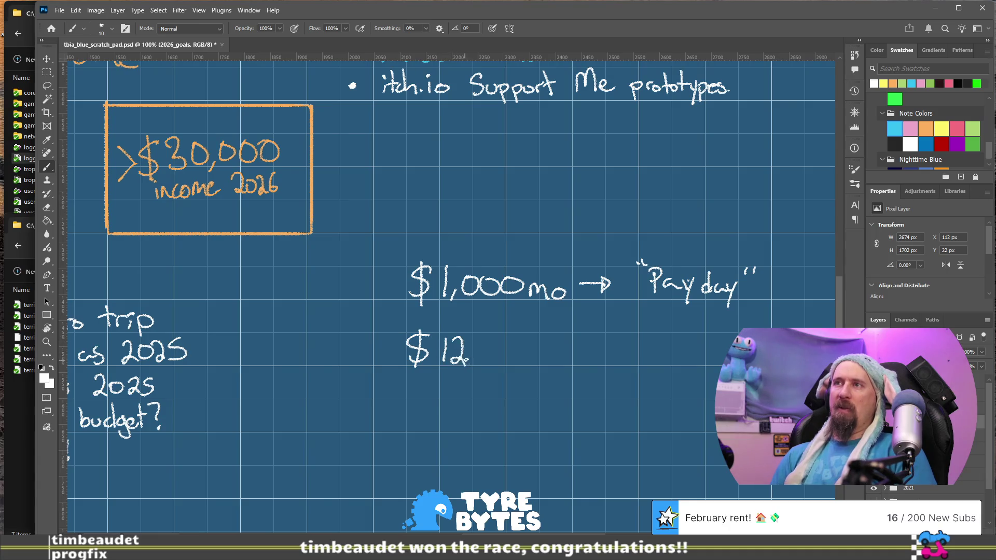
Write '$1250 mo' and '$1,500mo' below it, erasing and redoing the trailing zeros
left_click_drag(473, 340, 470, 362)
left_click(489, 358)
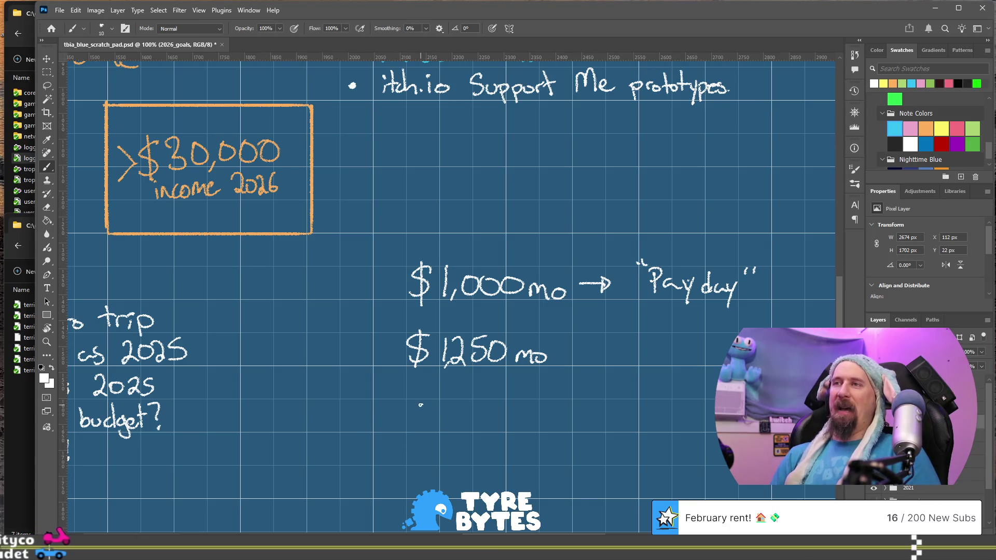
mouse_move(424, 400)
left_mouse_down()
mouse_move(406, 423)
mouse_move(415, 430)
mouse_move(441, 410)
mouse_move(445, 426)
mouse_move(457, 424)
mouse_move(473, 401)
left_mouse_up()
left_click(450, 417)
mouse_move(488, 403)
left_mouse_down()
mouse_move(476, 417)
mouse_move(489, 403)
mouse_move(510, 425)
mouse_move(517, 409)
left_mouse_up()
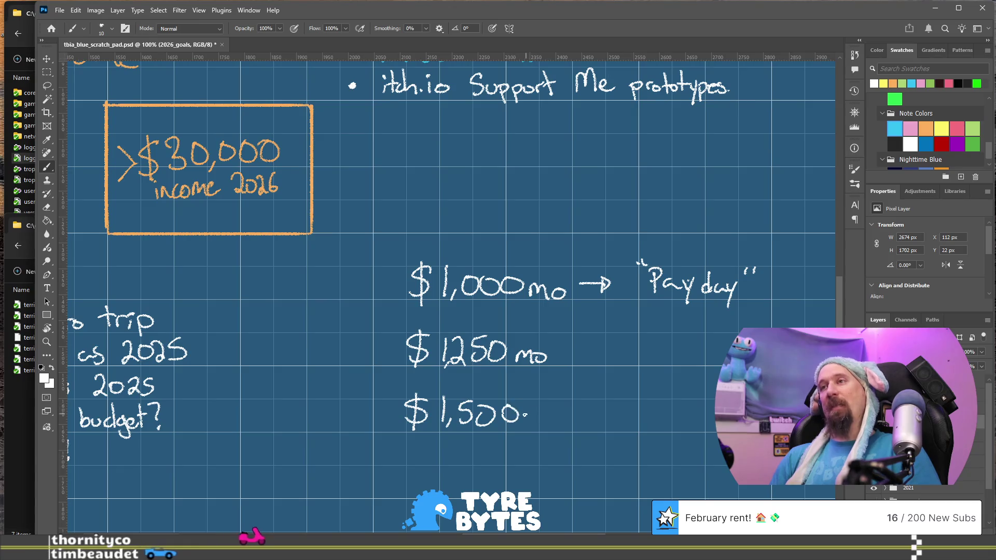
key("e")
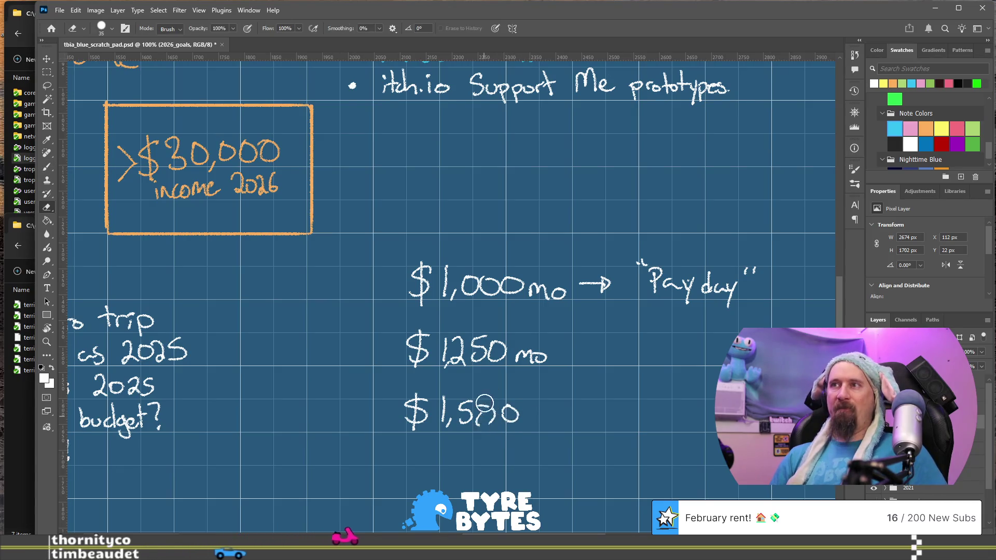
mouse_move(483, 414)
left_mouse_down()
mouse_move(515, 419)
mouse_move(490, 404)
mouse_move(514, 410)
mouse_move(529, 426)
mouse_move(536, 417)
left_mouse_up()
key("b")
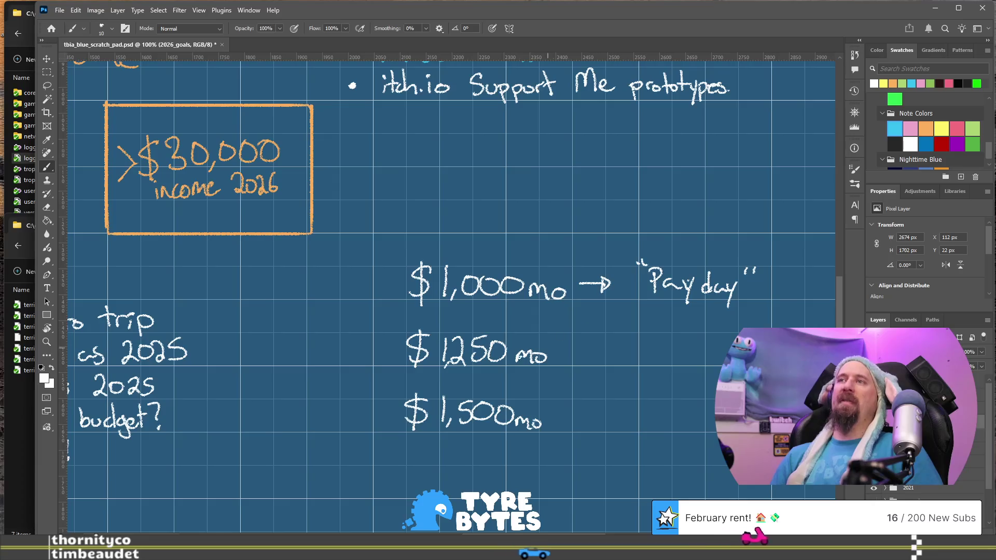
Label the $1,000mo, $1250 mo and $1,500mo lines with '21, '23 and '25
left_click(551, 361)
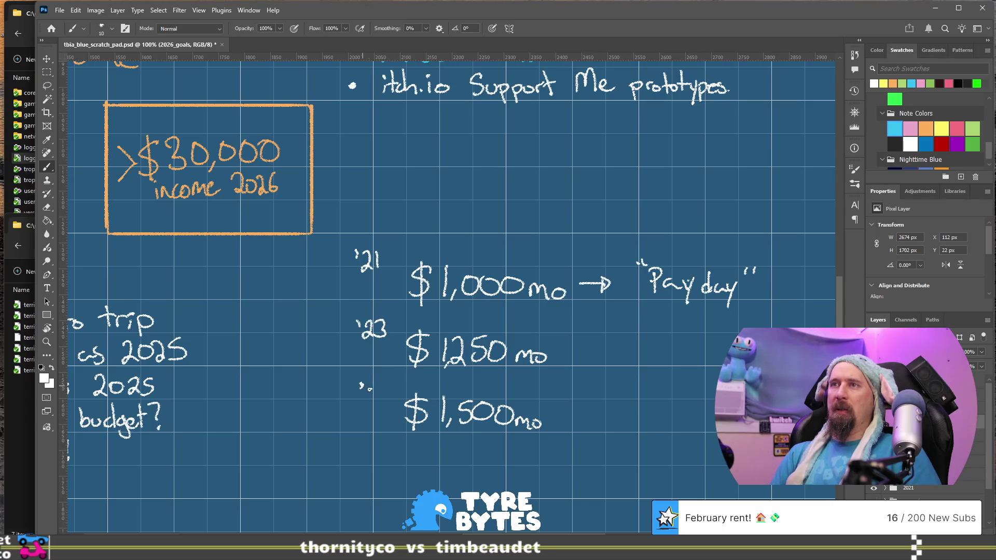
left_click_drag(368, 390, 378, 400)
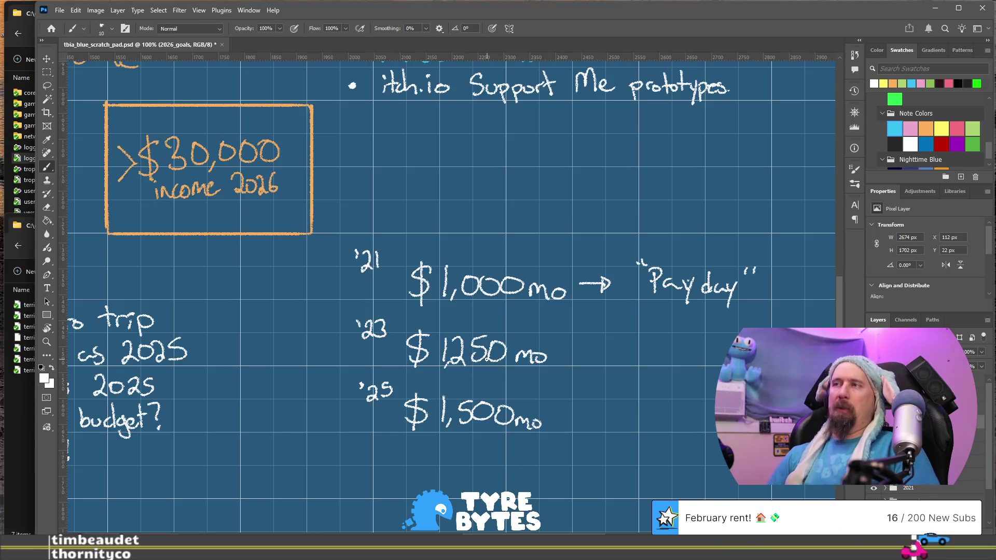
Add a 600 note beside Payday, then erase the whole monthly income ladder and its labels
left_click_drag(756, 436, 616, 411)
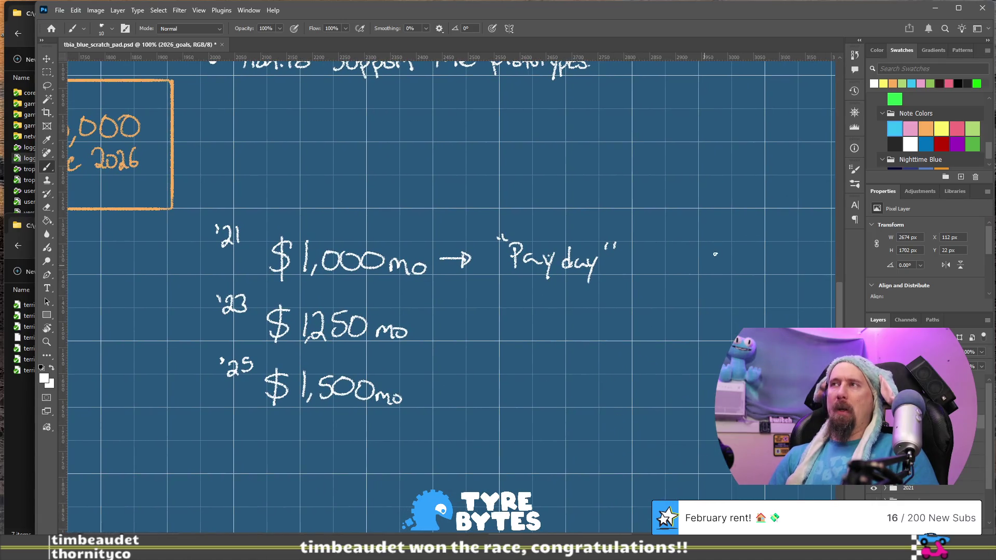
left_click_drag(717, 245, 705, 261)
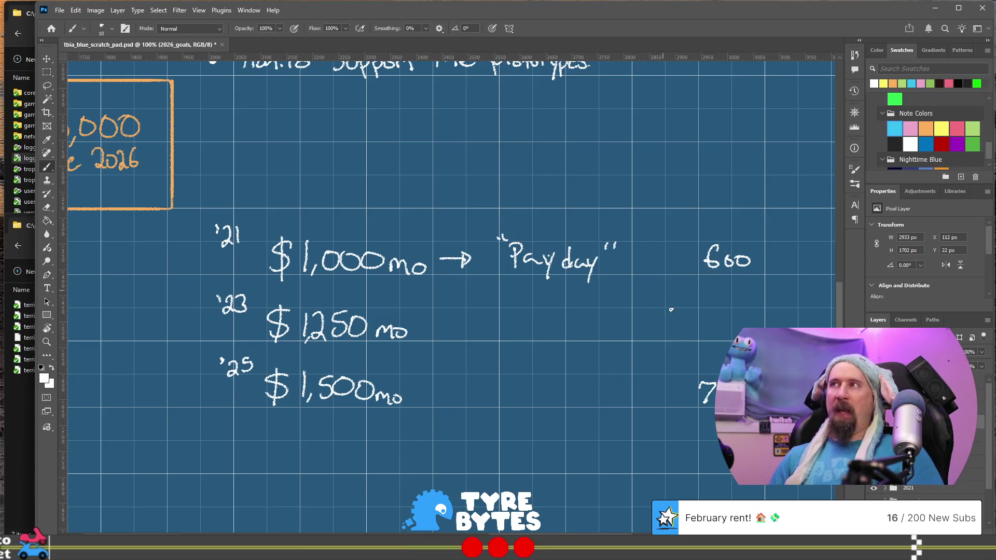
key("e")
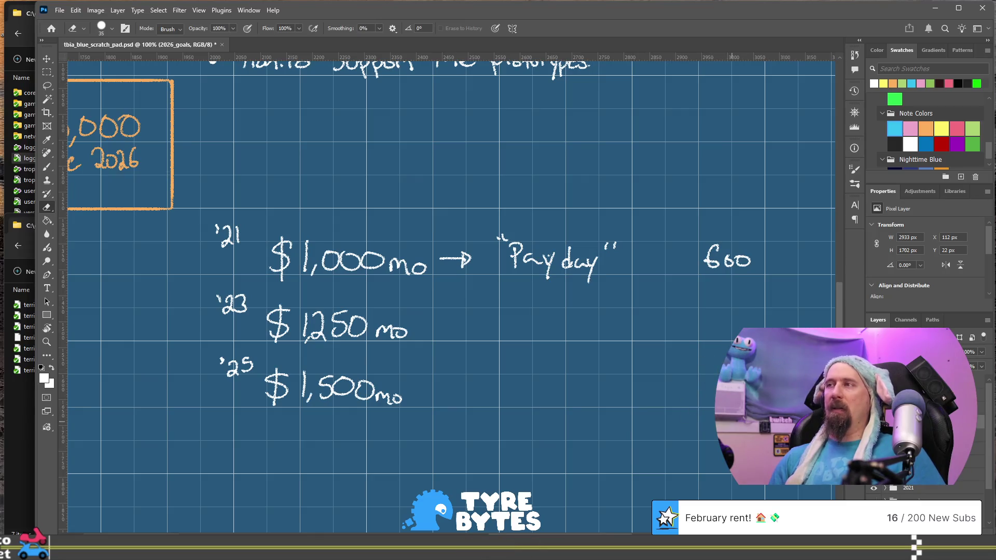
mouse_move(604, 238)
left_mouse_down()
mouse_move(552, 289)
mouse_move(565, 225)
mouse_move(493, 258)
mouse_move(441, 257)
mouse_move(389, 293)
mouse_move(335, 387)
mouse_move(338, 253)
mouse_move(228, 215)
mouse_move(274, 333)
mouse_move(303, 291)
mouse_move(349, 256)
mouse_move(387, 238)
mouse_move(365, 284)
mouse_move(409, 242)
mouse_move(451, 235)
mouse_move(409, 375)
mouse_move(360, 415)
mouse_move(358, 340)
mouse_move(322, 382)
left_mouse_up()
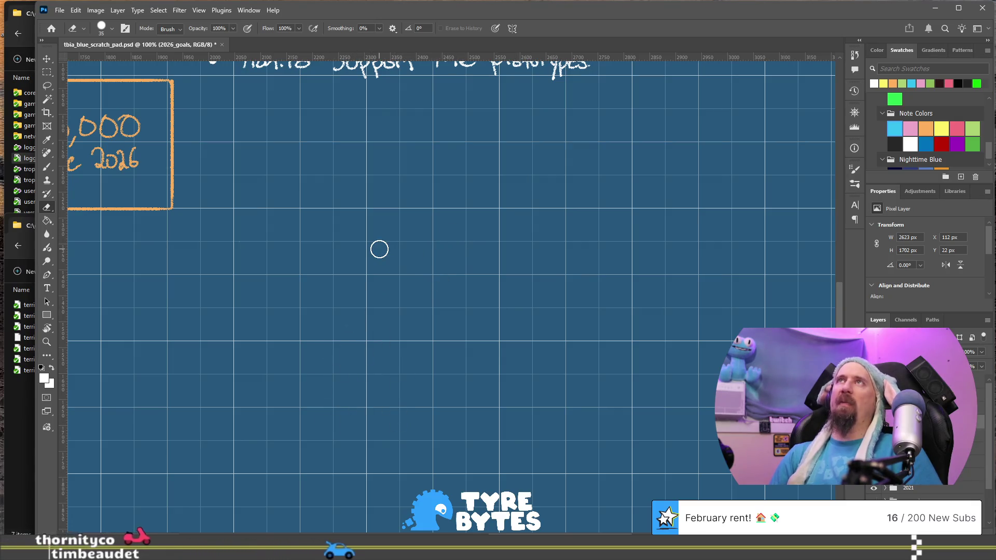
key("b")
mouse_move(391, 365)
left_mouse_down()
mouse_move(542, 398)
mouse_move(569, 451)
left_mouse_up()
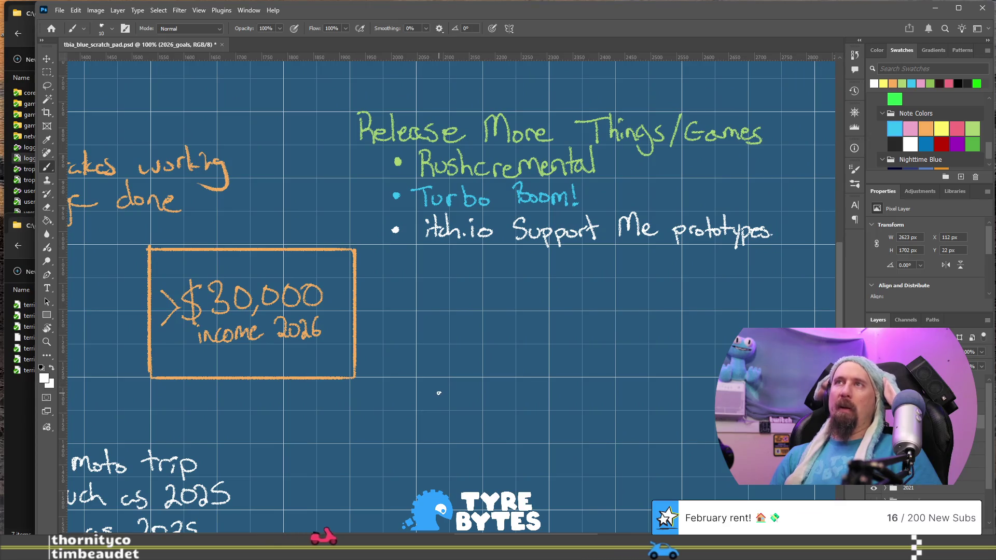
left_click_drag(335, 106, 385, 255)
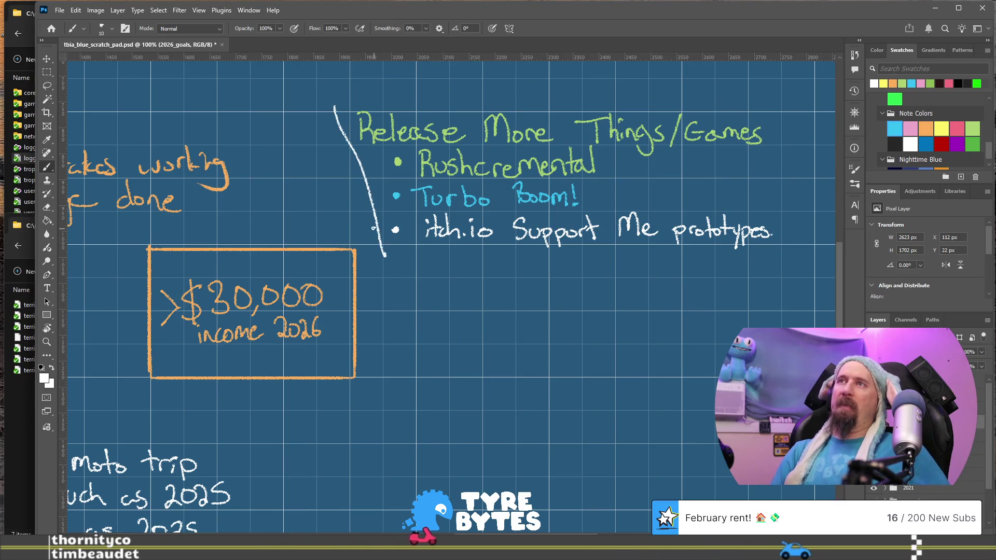
key("ctrl+z")
left_click_drag(331, 101, 381, 268)
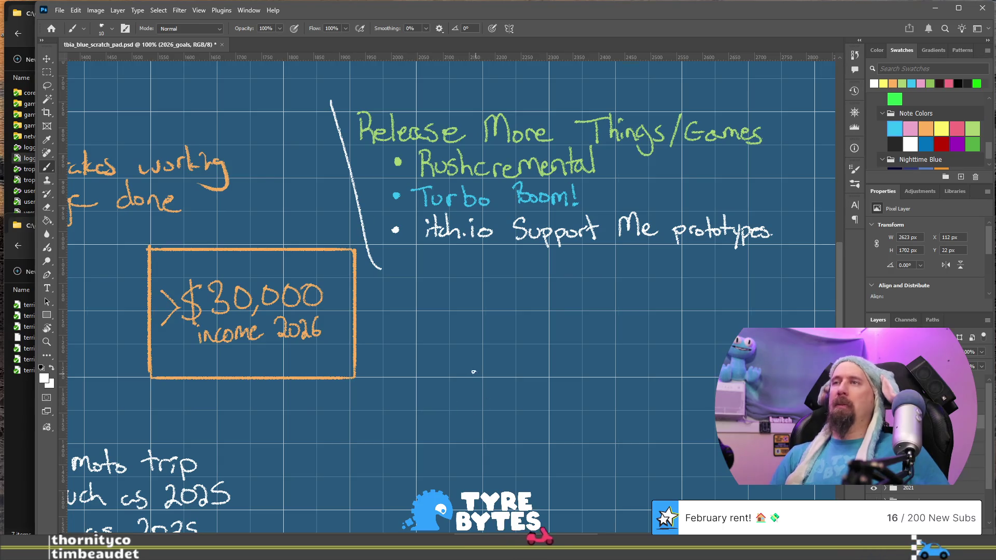
key("ctrl+z")
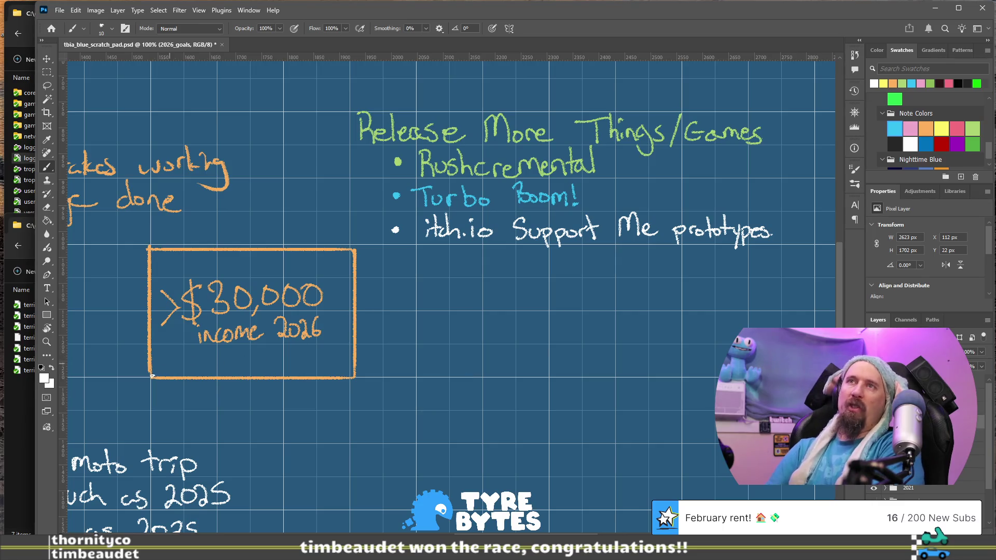
mouse_move(275, 334)
left_mouse_down()
mouse_move(476, 223)
mouse_move(582, 204)
mouse_move(582, 251)
mouse_move(612, 294)
left_mouse_up()
mouse_move(408, 224)
left_mouse_down()
mouse_move(463, 231)
mouse_move(495, 279)
mouse_move(473, 237)
mouse_move(421, 406)
left_mouse_up()
left_click_drag(449, 173, 445, 358)
mouse_move(490, 154)
left_mouse_down()
mouse_move(428, 305)
mouse_move(506, 246)
mouse_move(497, 229)
mouse_move(473, 240)
left_mouse_up()
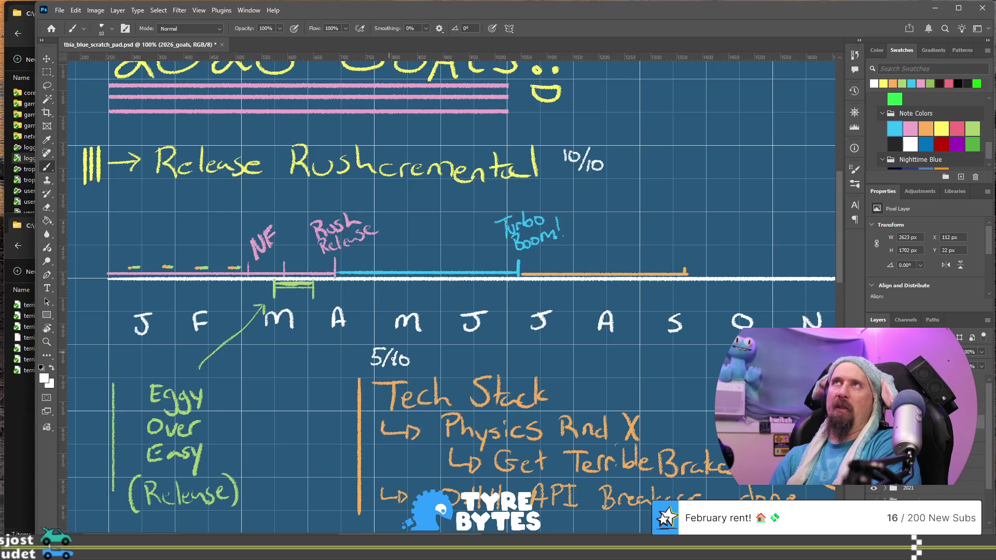
scroll(408, 266, "down", 4)
scroll(409, 266, "down", 8)
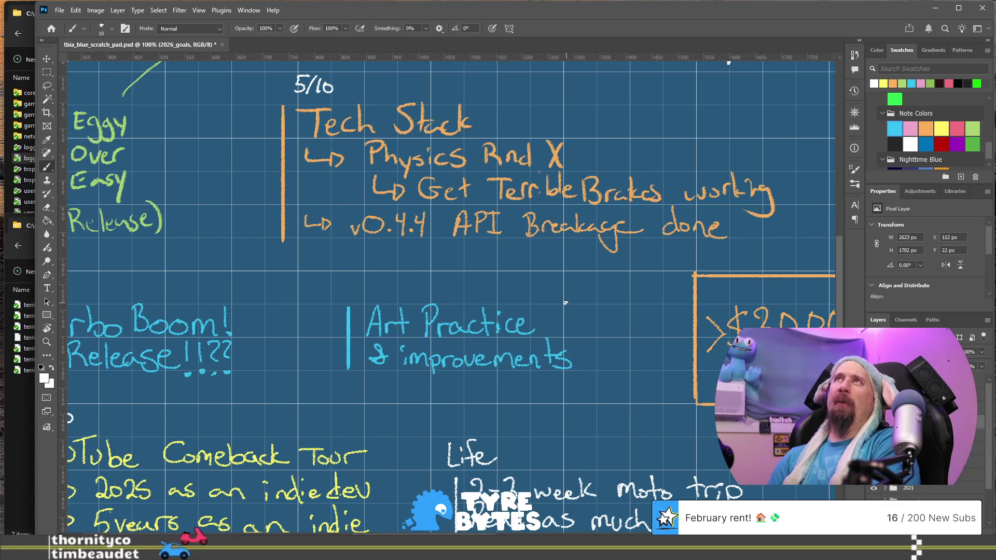
left_click_drag(634, 262, 445, 288)
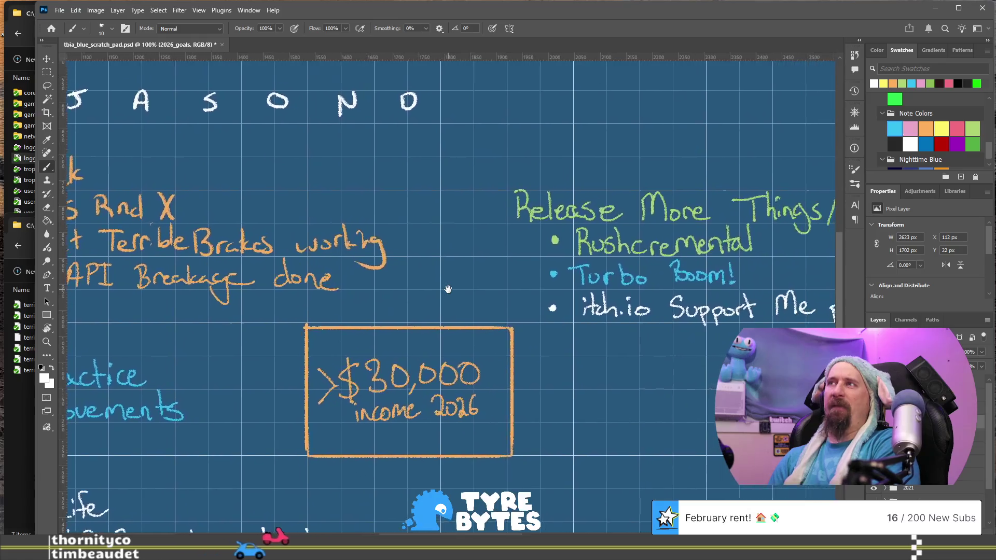
left_click_drag(596, 319, 350, 301)
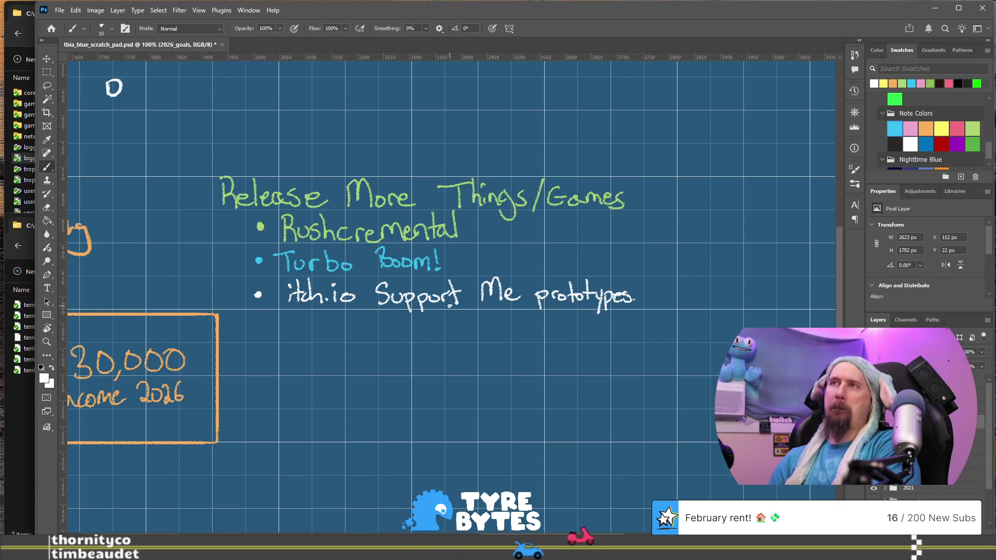
left_click_drag(471, 412, 547, 303)
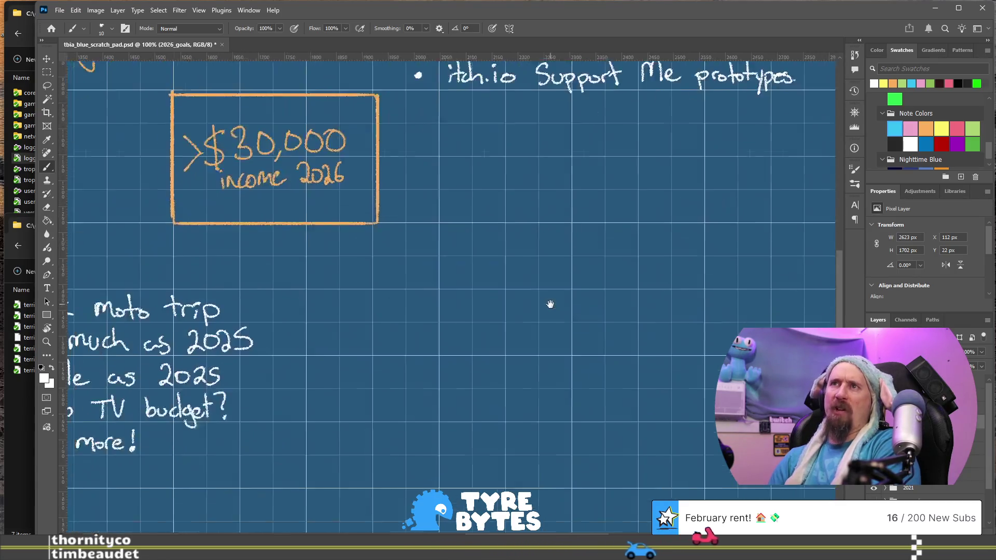
mouse_move(457, 311)
left_mouse_down()
mouse_move(501, 346)
mouse_move(446, 361)
left_mouse_up()
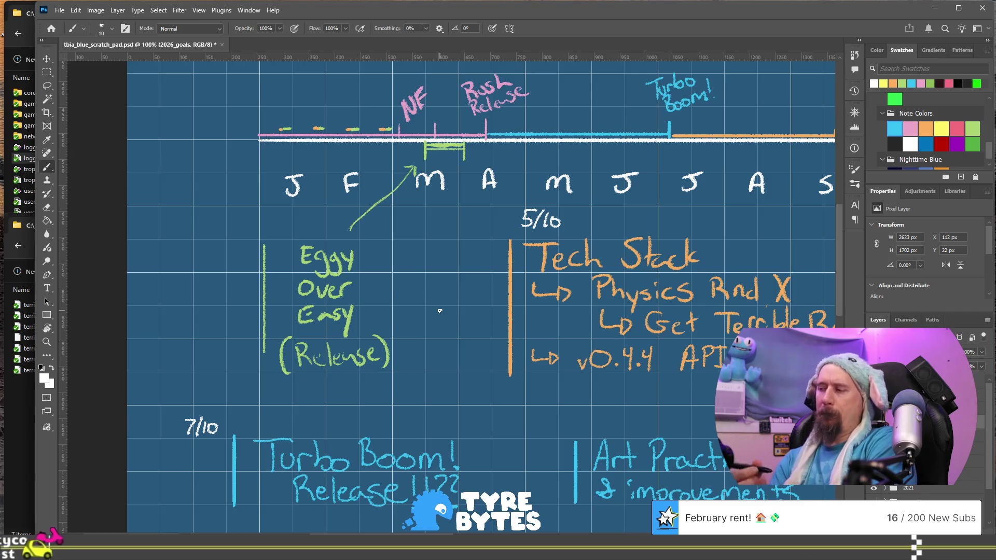
Save tbia_blue_scratch_pad.psd and close the document
mouse_move(797, 262)
left_mouse_down()
mouse_move(452, 243)
mouse_move(239, 163)
left_mouse_up()
mouse_move(427, 421)
left_mouse_down()
mouse_move(584, 169)
mouse_move(518, 318)
mouse_move(485, 343)
mouse_move(445, 410)
left_mouse_up()
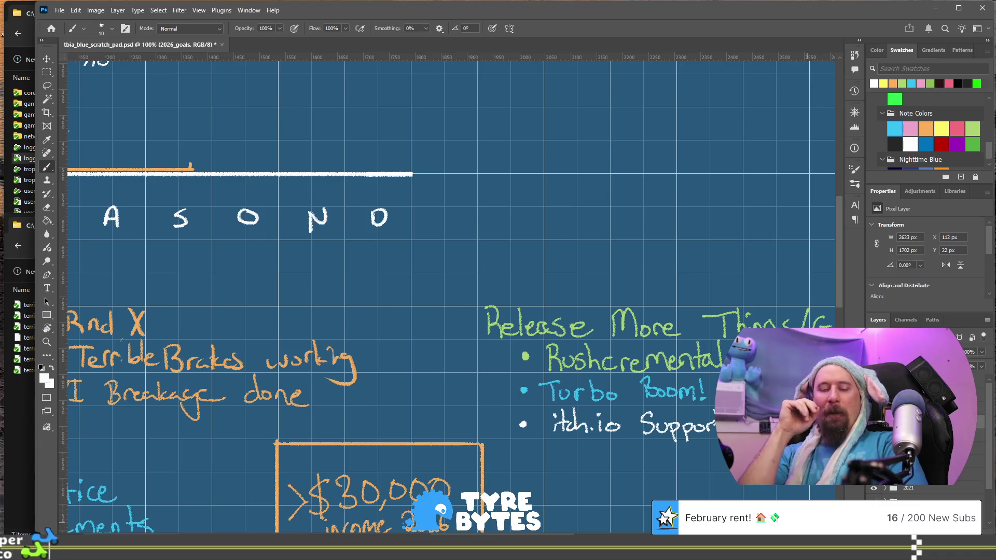
key("ctrl+s")
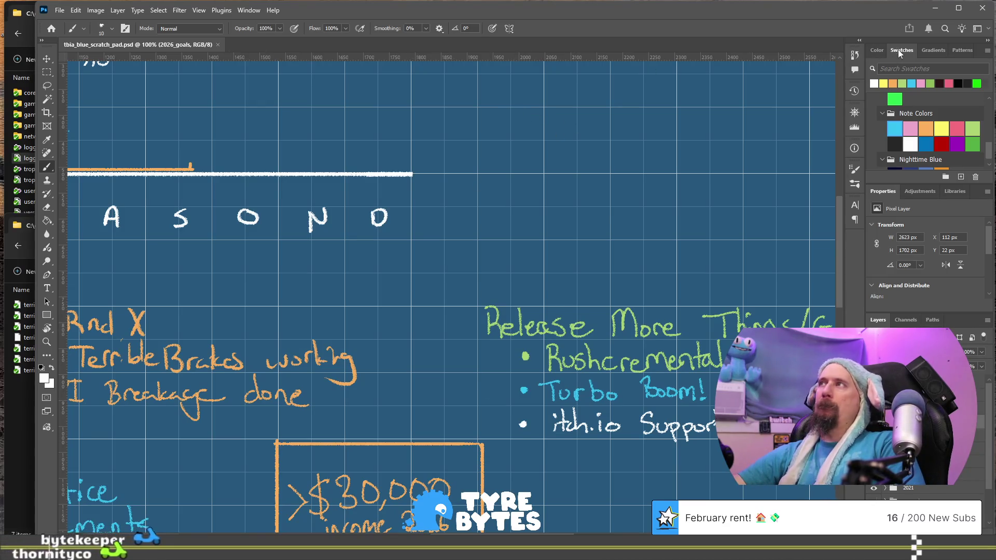
key("ctrl+w")
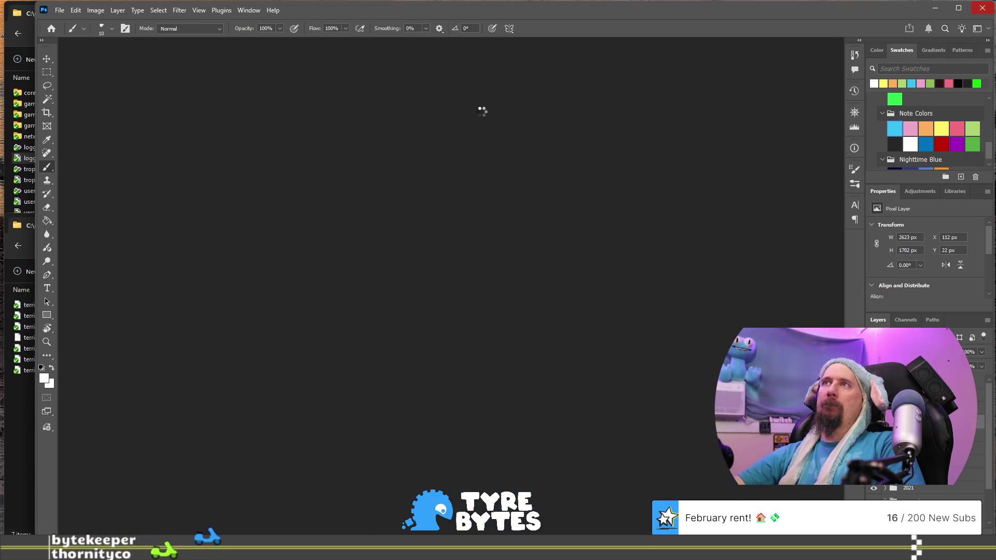
Quit Photoshop and close the reddit Blender exporter thread, leaving the ice_exporter GitHub page showing
key("alt+Tab")
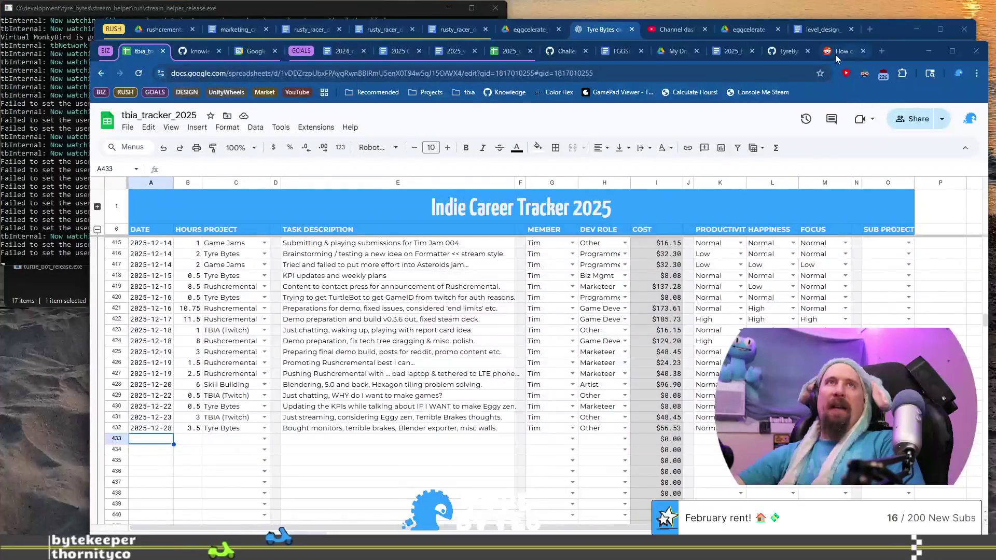
left_click(834, 55)
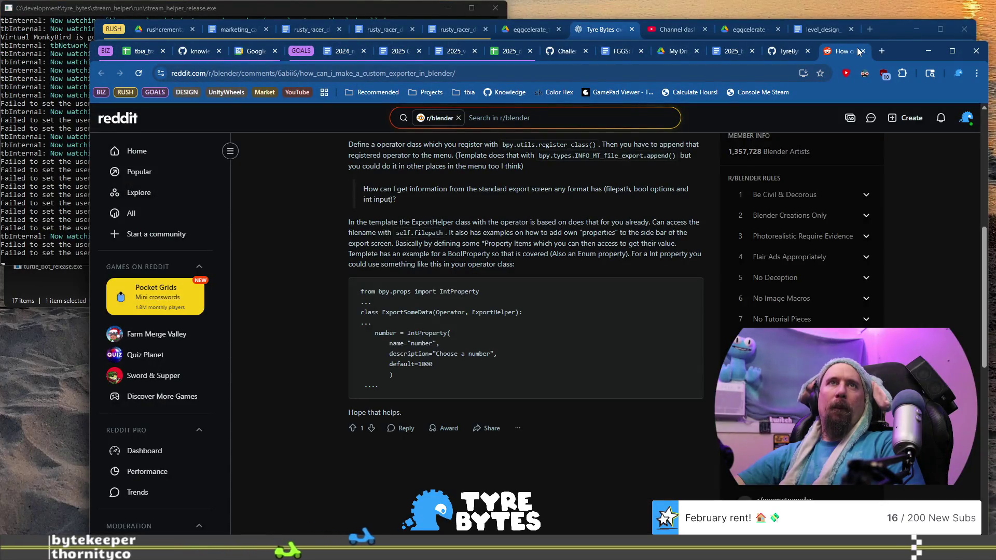
left_click(862, 50)
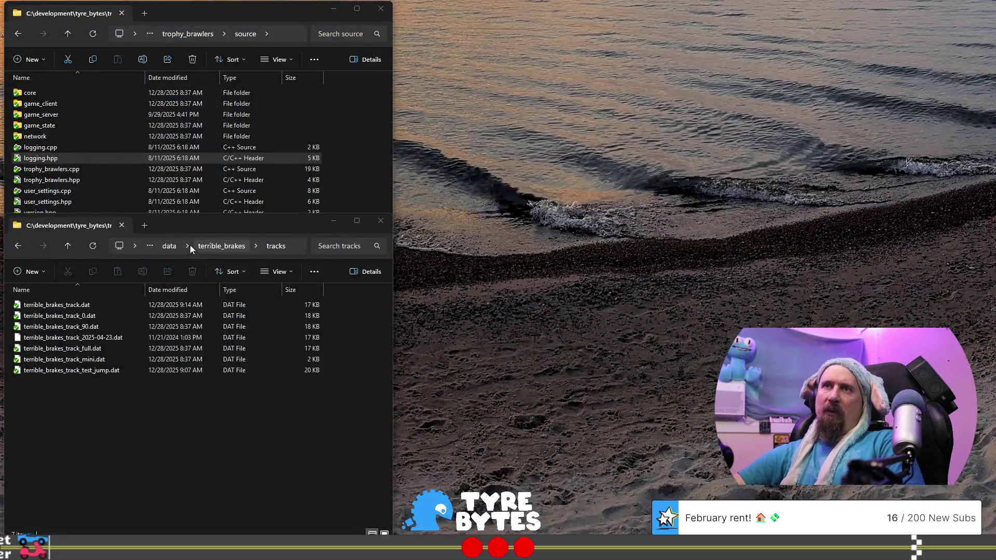
Minimise Chrome to return to the File Explorer windows and go up to the data folder
left_click(164, 241)
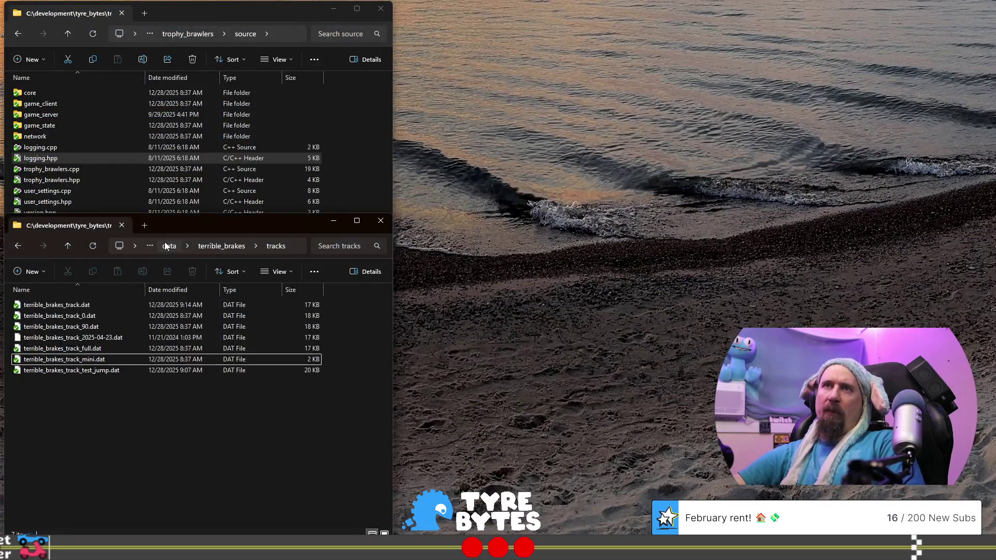
Open the hexagon_tiles folder of .msh tile meshes, then bring the trophy_brawlers source window forward
double_click(59, 315)
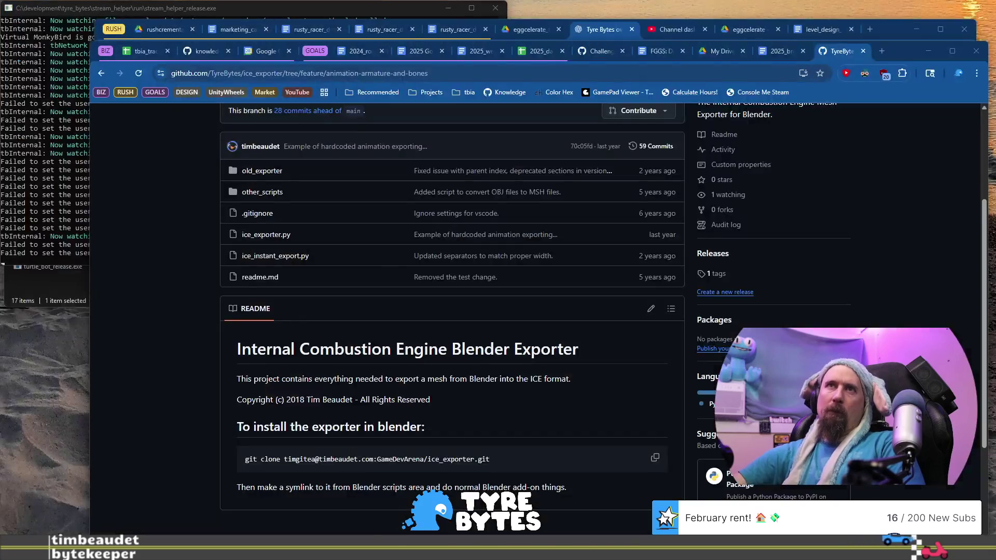
left_click(83, 159)
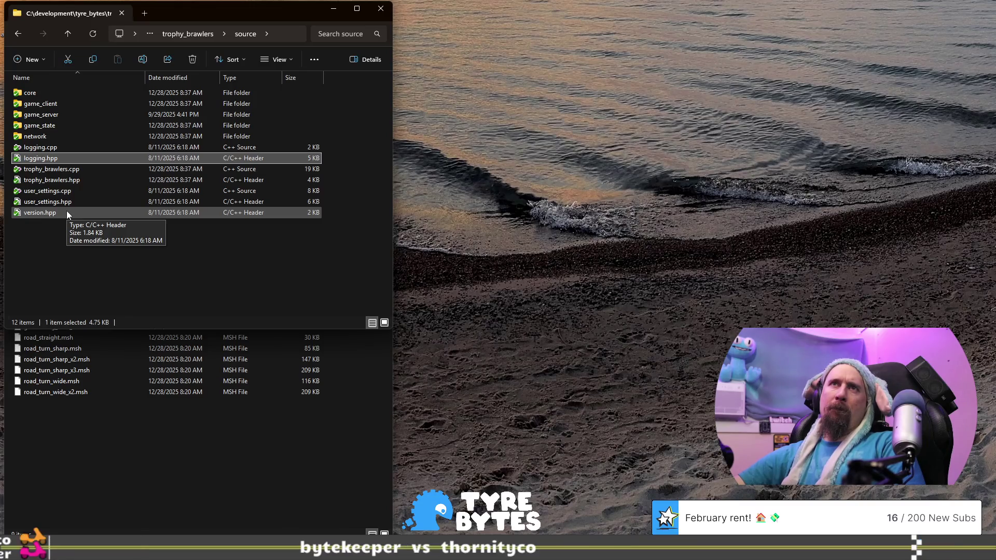
left_click(51, 94)
double_click(52, 94)
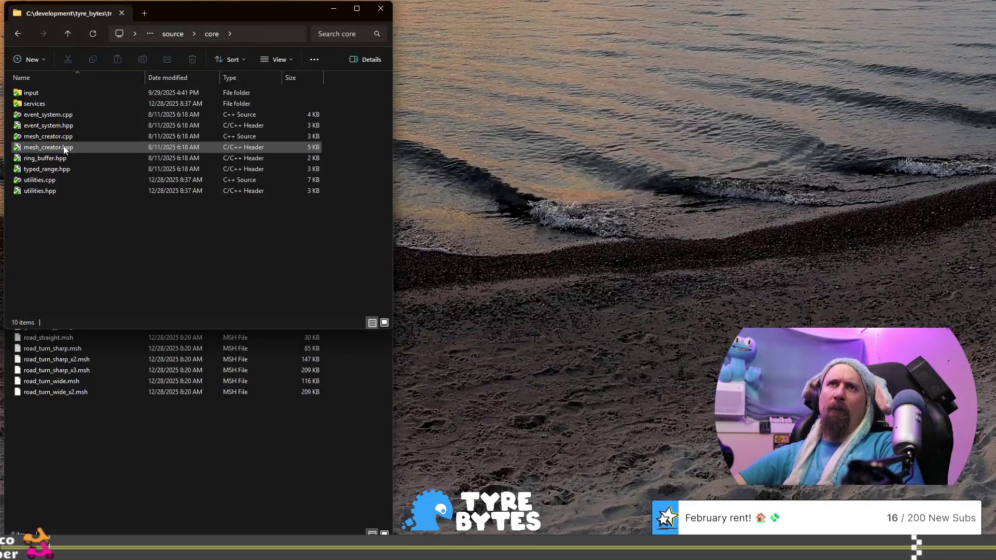
left_click(62, 159)
left_click(61, 180)
left_click(65, 216)
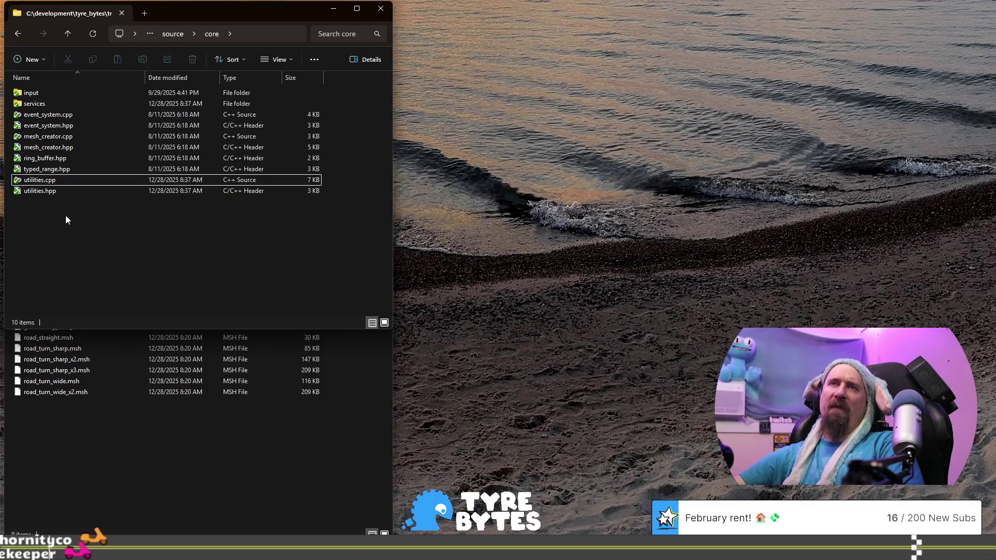
left_click(77, 170)
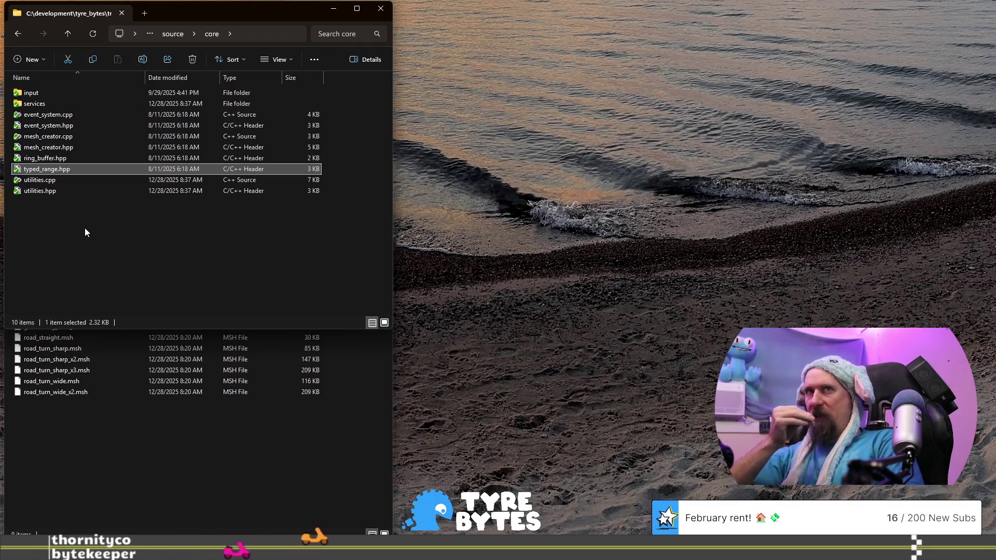
left_click(54, 154)
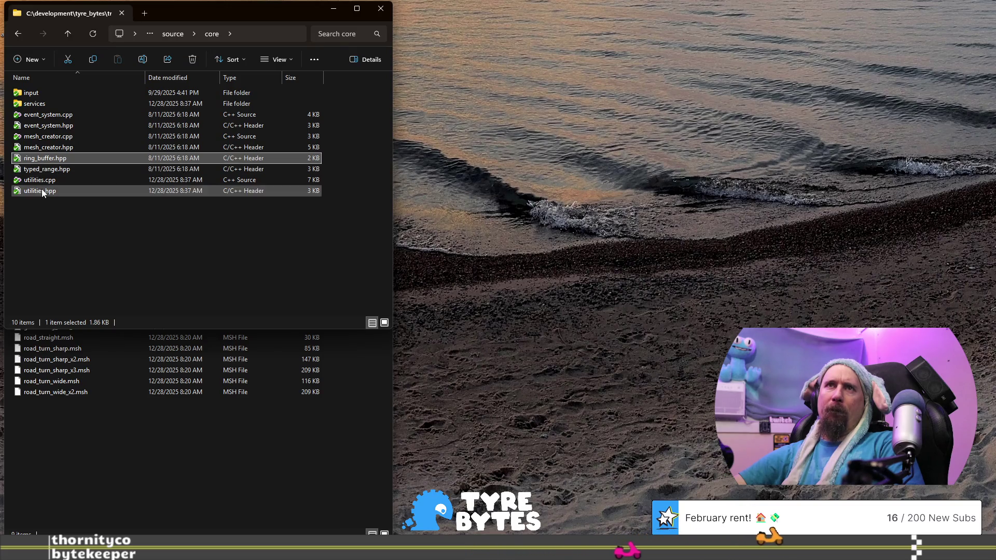
double_click(53, 93)
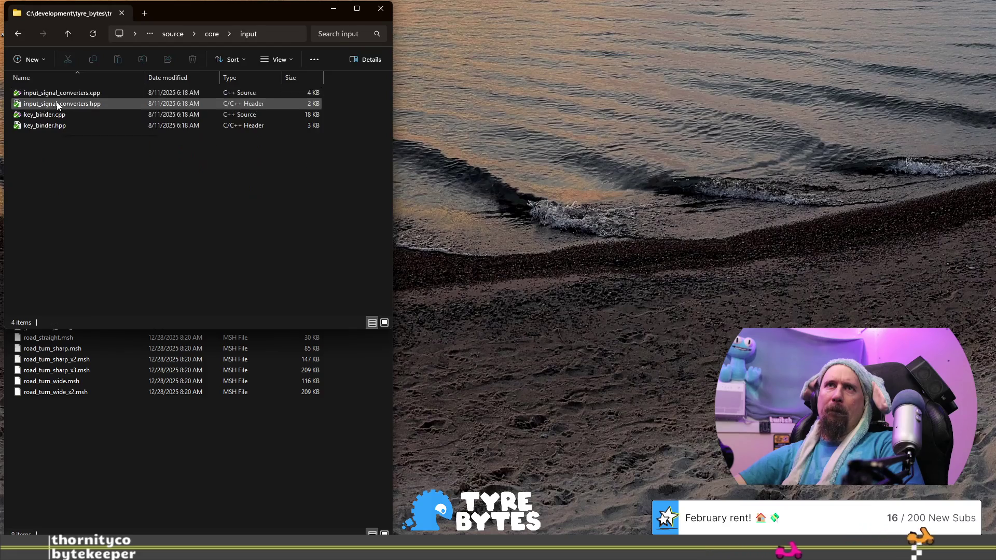
left_click(171, 34)
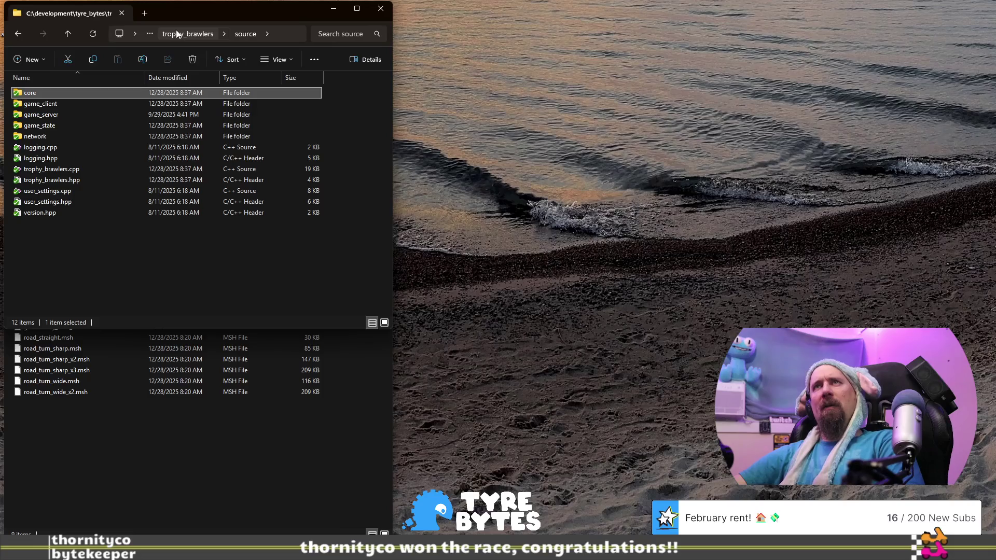
Go up to trophy_brawlers, close the scripts and addons windows, and bring VS Code's general.todo forward
left_click(177, 34)
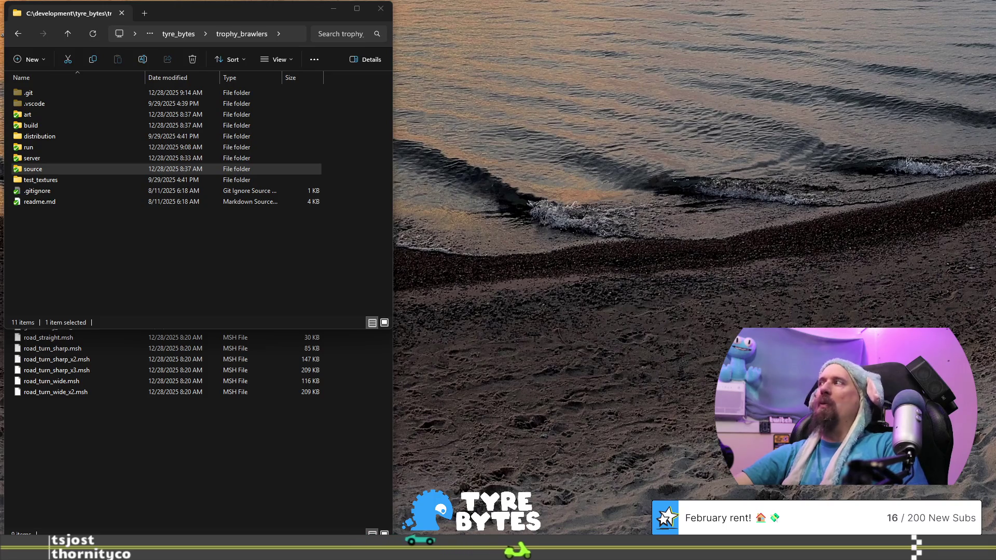
key("super+d")
left_click(540, 40)
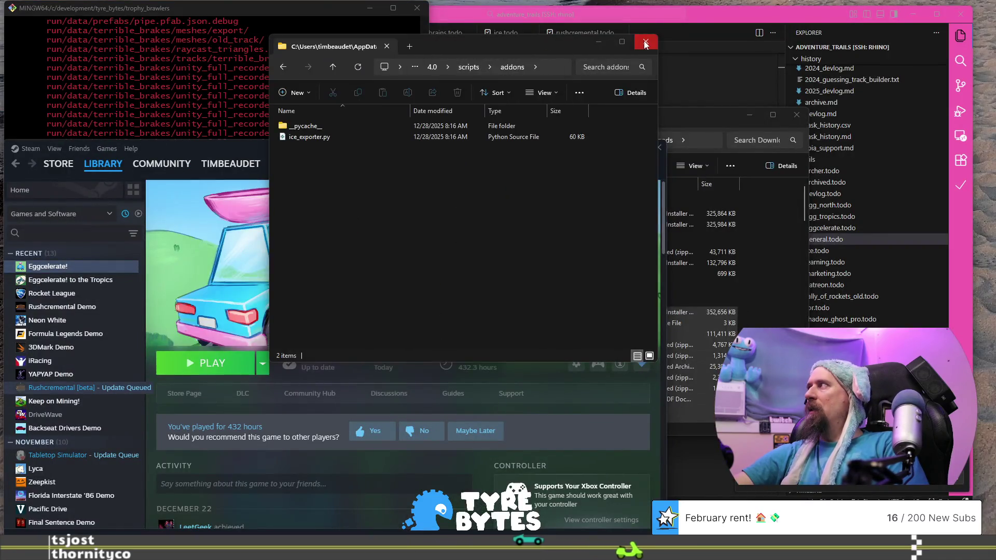
left_click(645, 43)
left_click(486, 136)
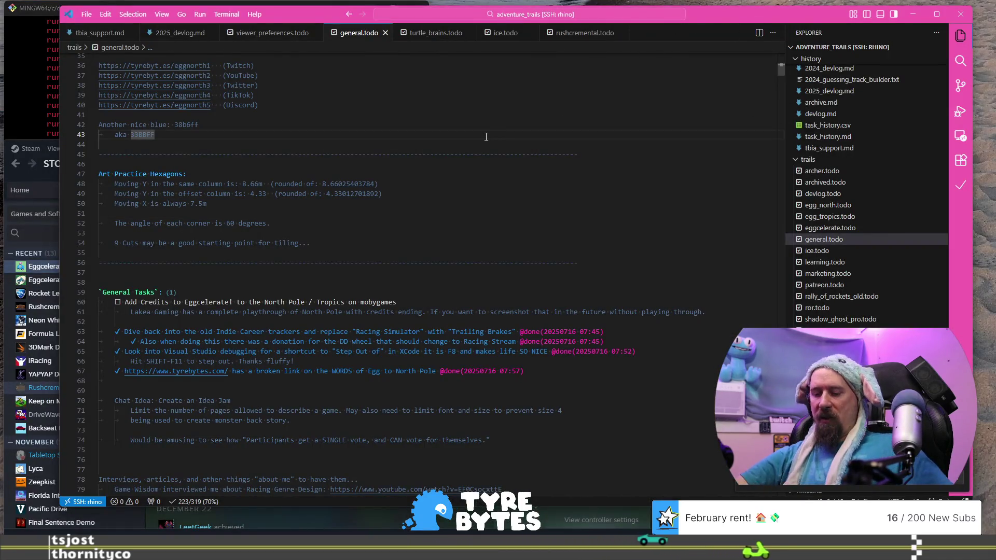
Paste the nightly auto-build log into a new untitled file and scroll through its turbo_boom errors
key("ctrl+n")
key("ctrl+v")
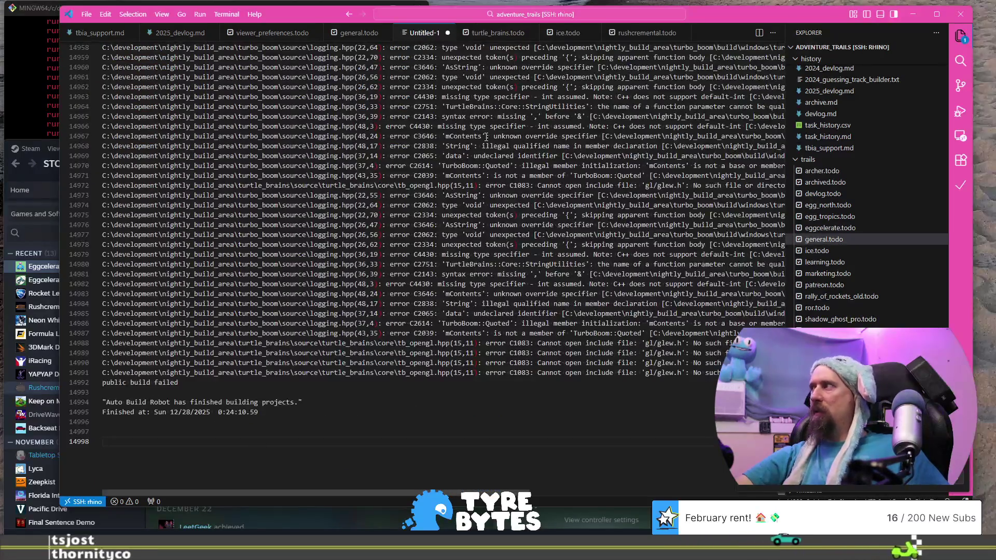
key("ctrl+Home")
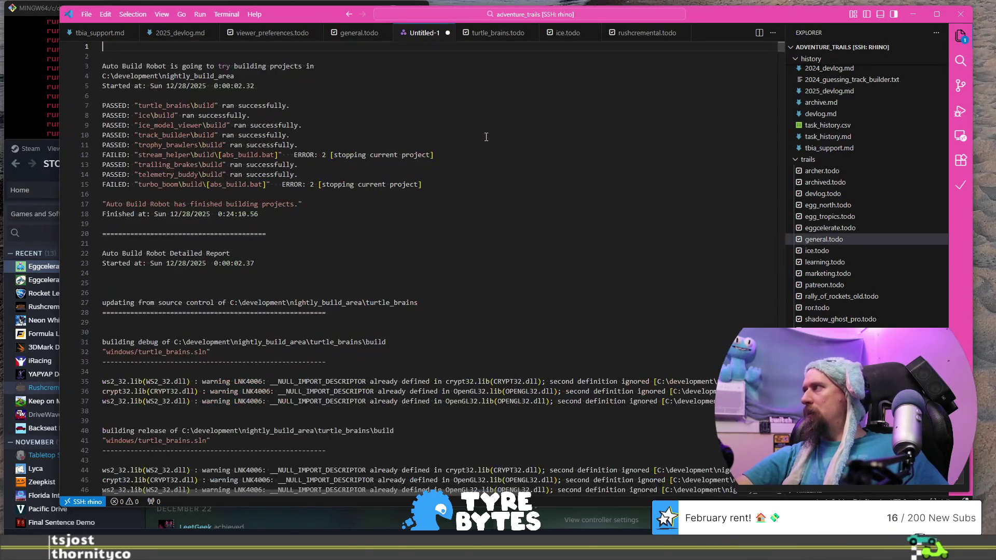
scroll(475, 161, "down", 10)
scroll(471, 170, "down", 20)
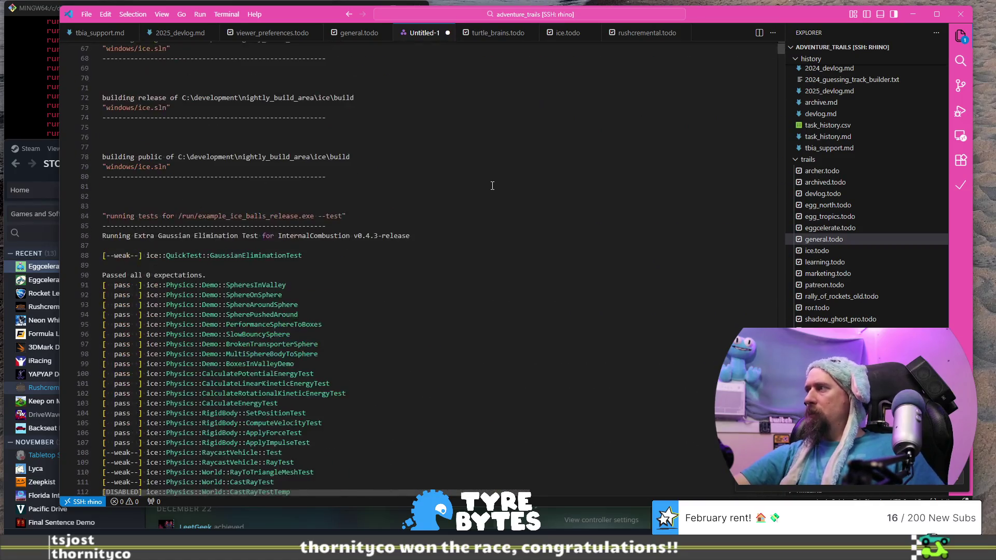
mouse_move(781, 51)
left_mouse_down()
mouse_move(782, 141)
mouse_move(785, 66)
left_mouse_up()
scroll(669, 162, "up", 10)
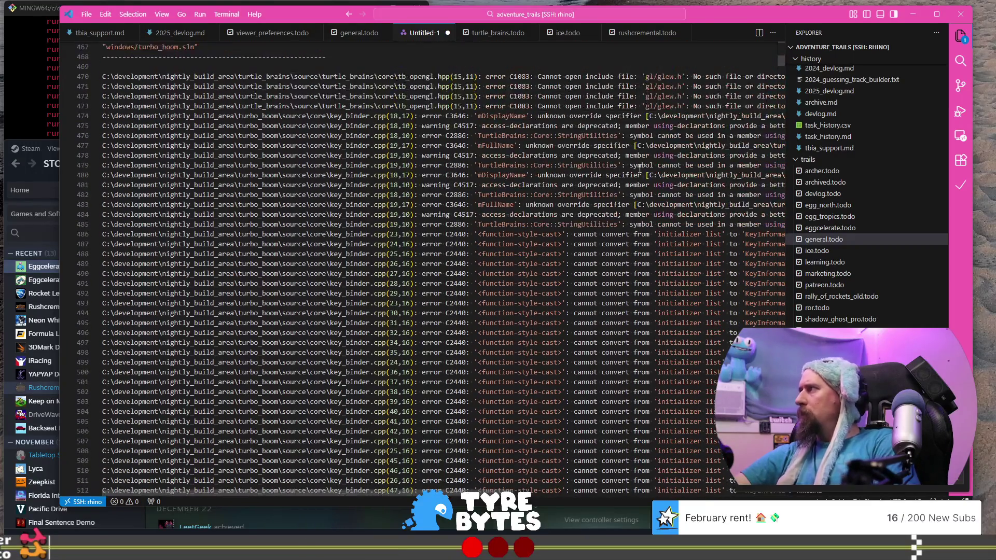
scroll(509, 138, "up", 3)
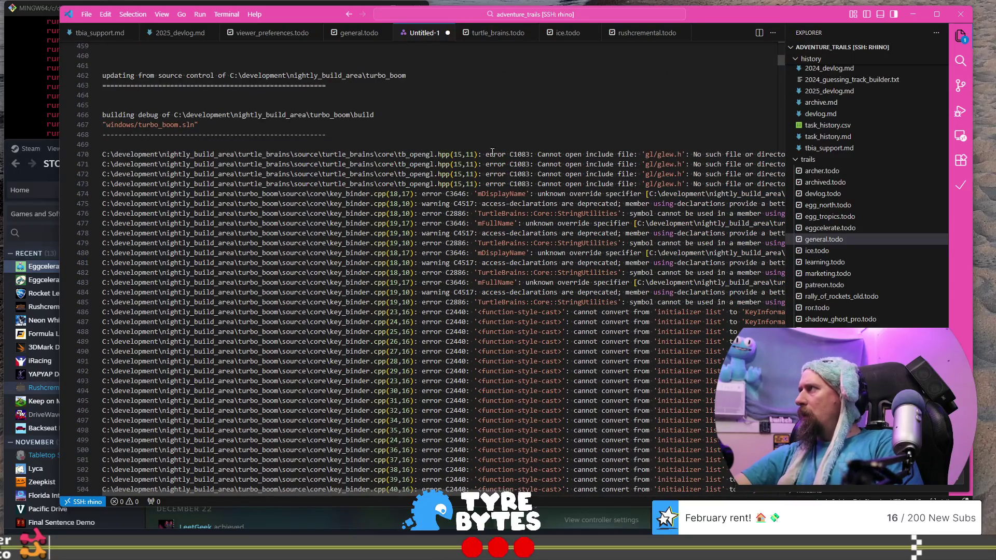
left_click_drag(455, 154, 455, 184)
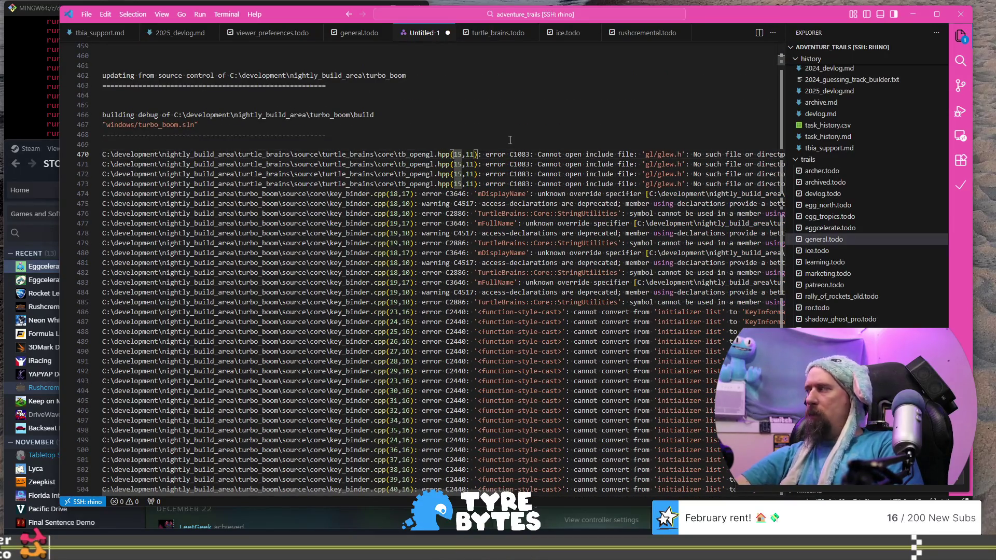
key("End")
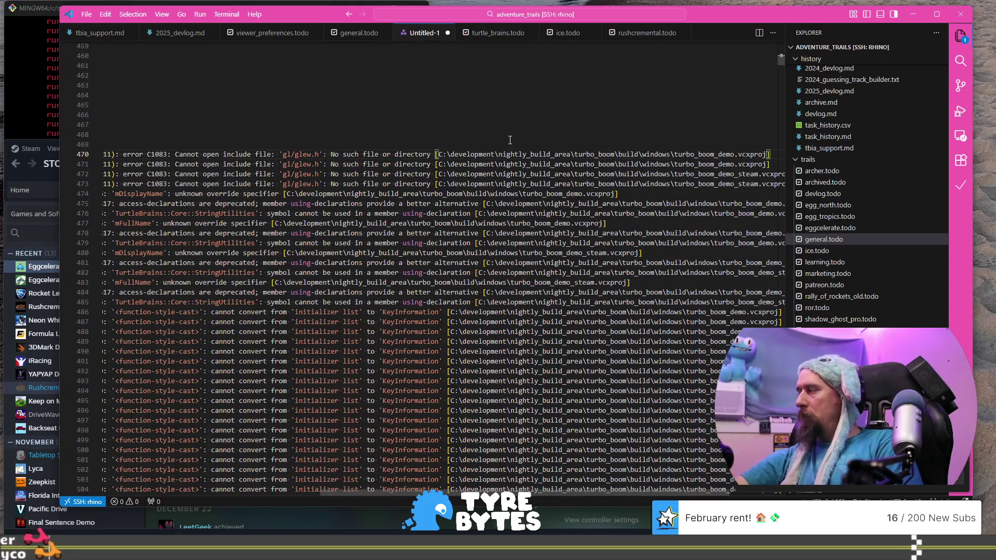
key("Home")
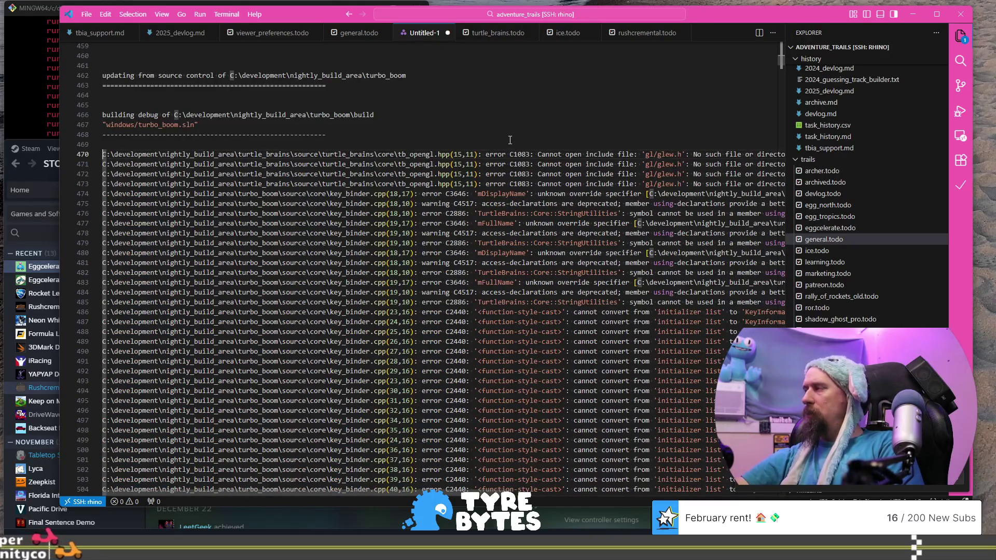
key("ctrl+Right")
key("ctrl+Right")
key("ctrl+Right")
key("ctrl+shift+Right")
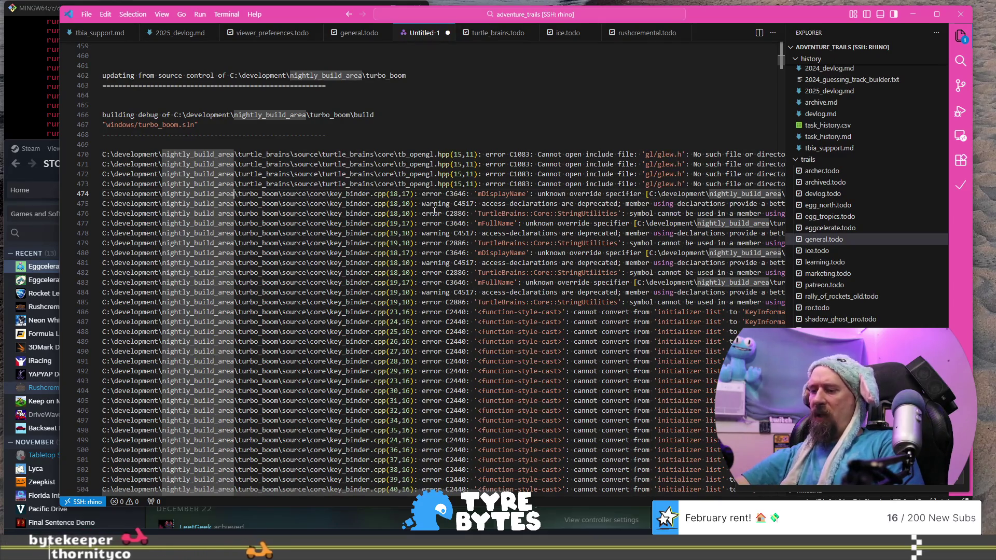
scroll(433, 210, "right", 3)
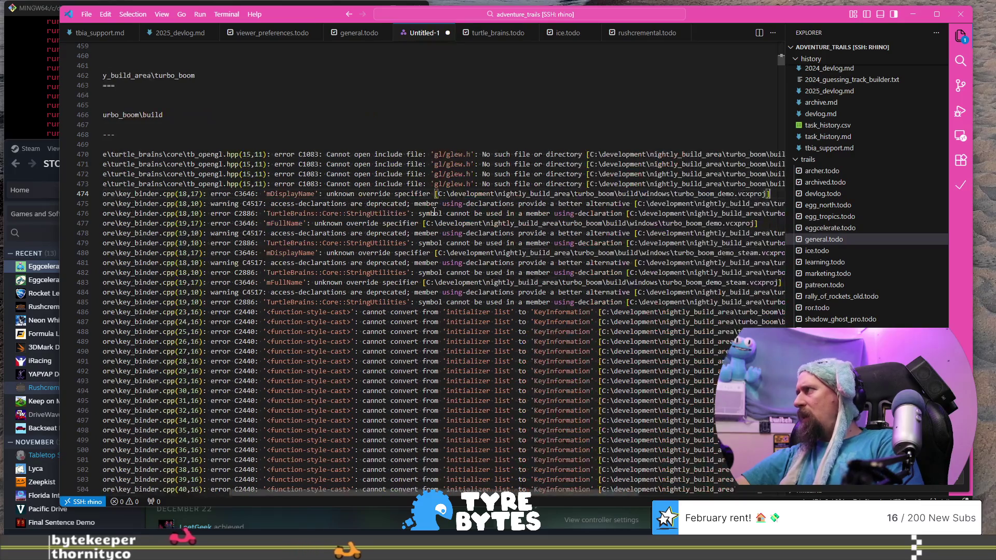
scroll(434, 210, "left", 3)
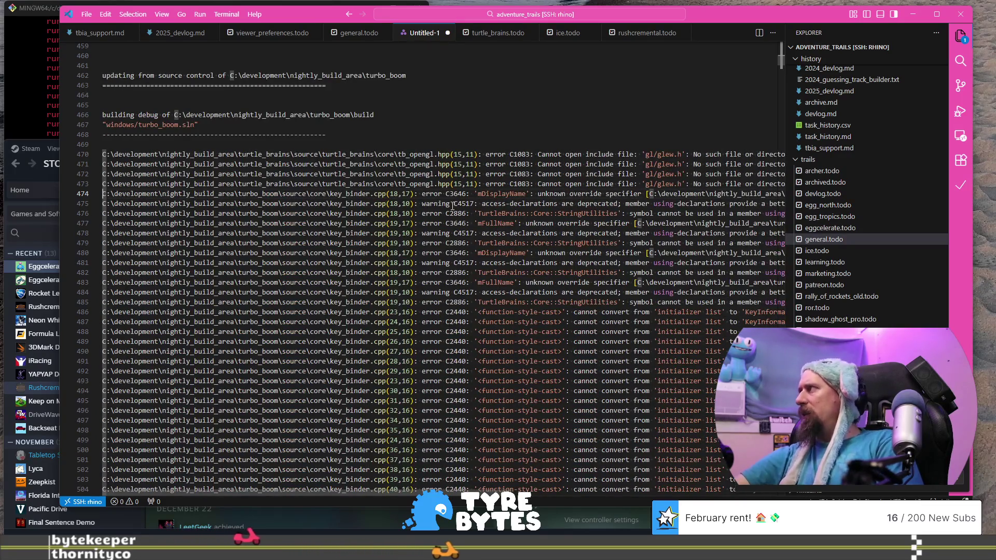
left_click(780, 77)
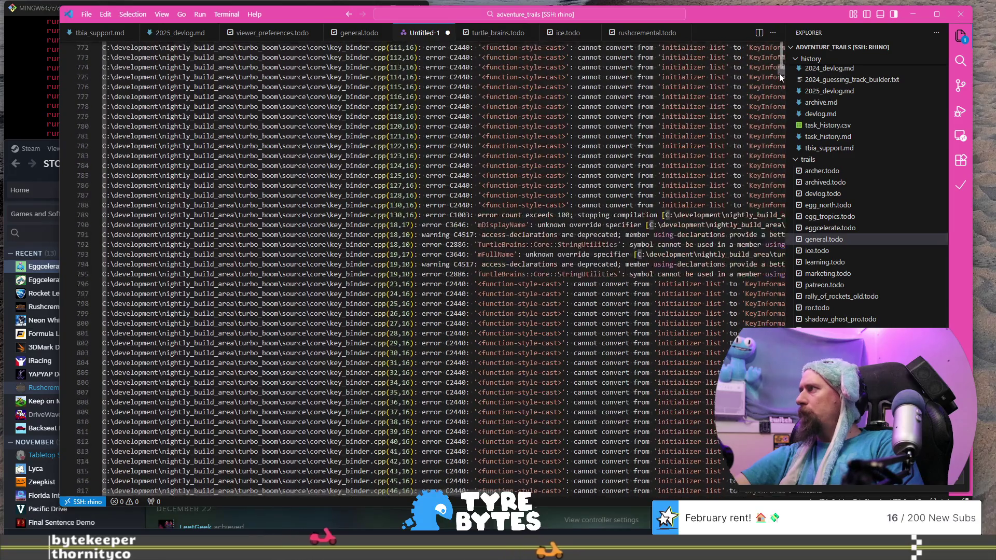
double_click(319, 284)
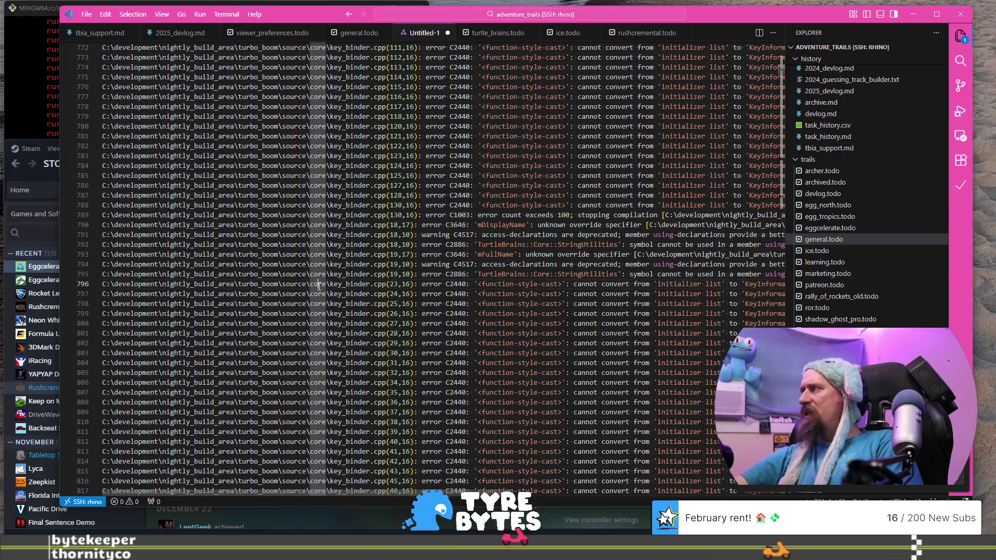
double_click(587, 244)
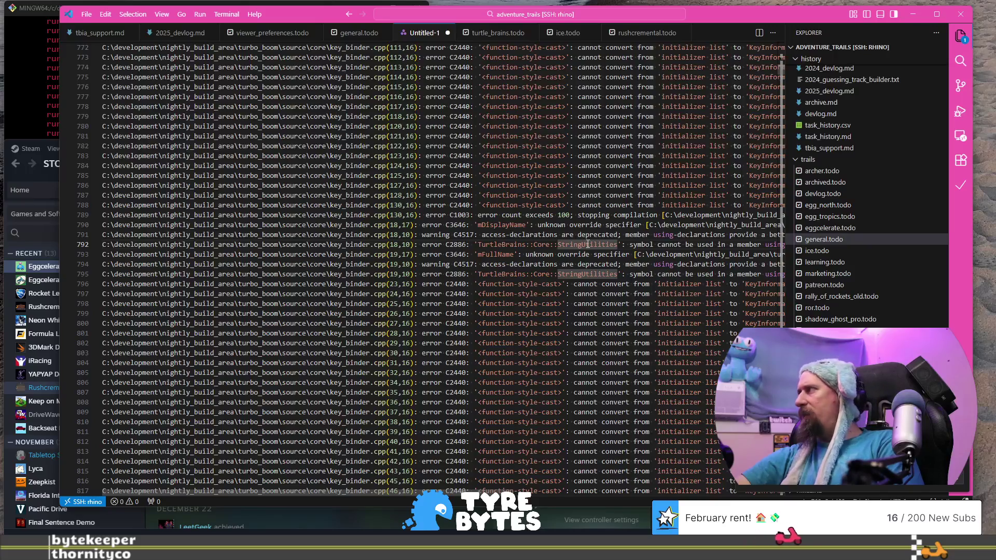
key("End")
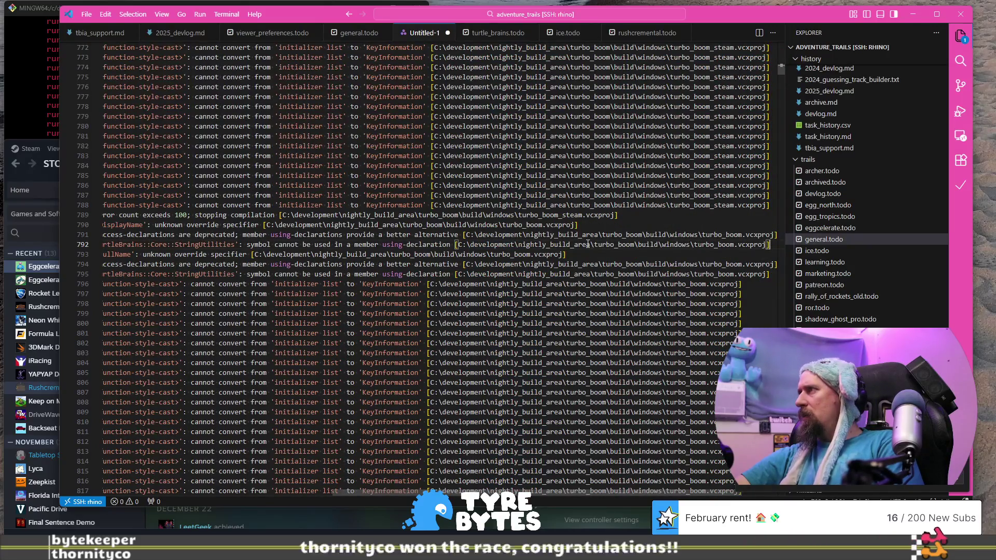
key("Home")
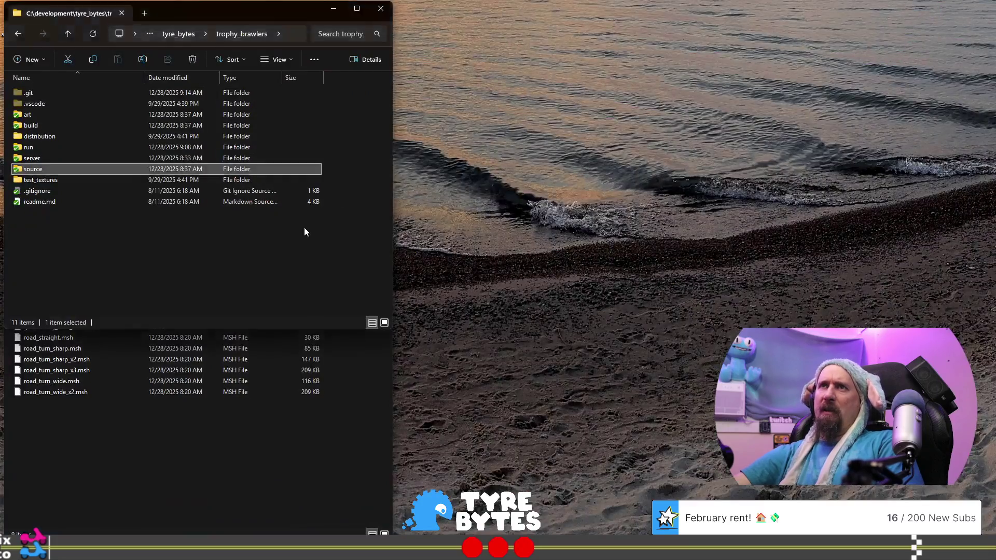
left_click(304, 229)
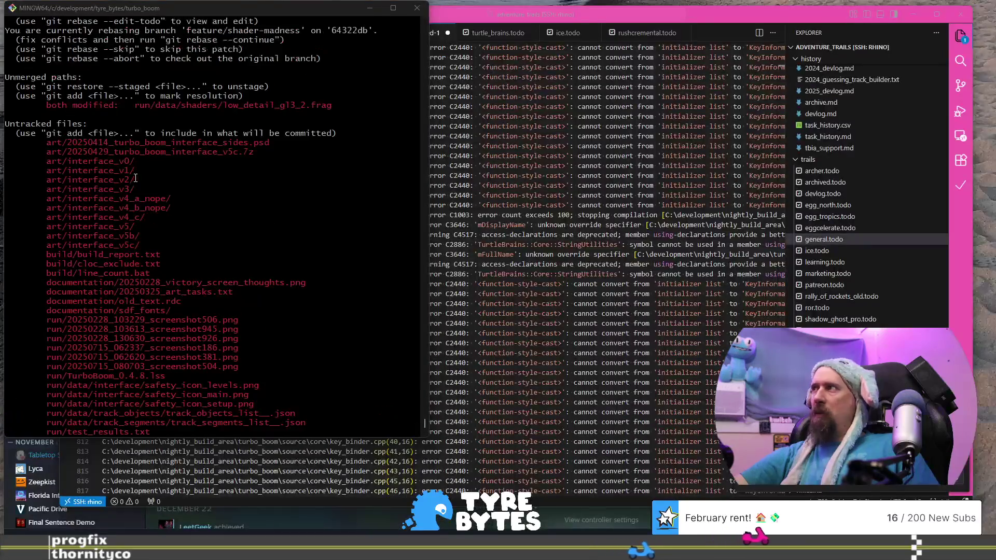
Review turbo_boom's in-progress rebase with the unmerged low_detail_gl3_2.frag shader, then enter git rebase --abort
scroll(120, 143, "up", 1)
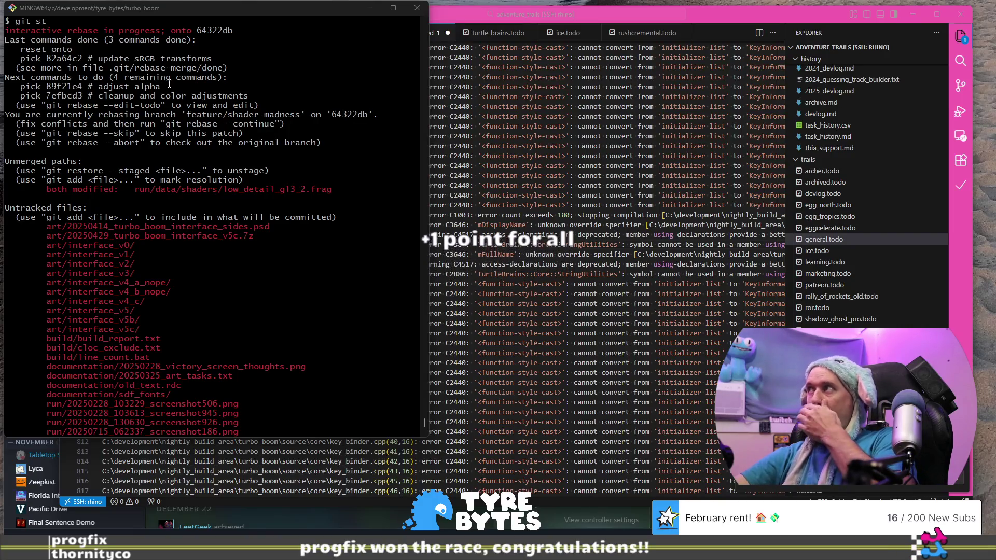
scroll(187, 102, "up", 3)
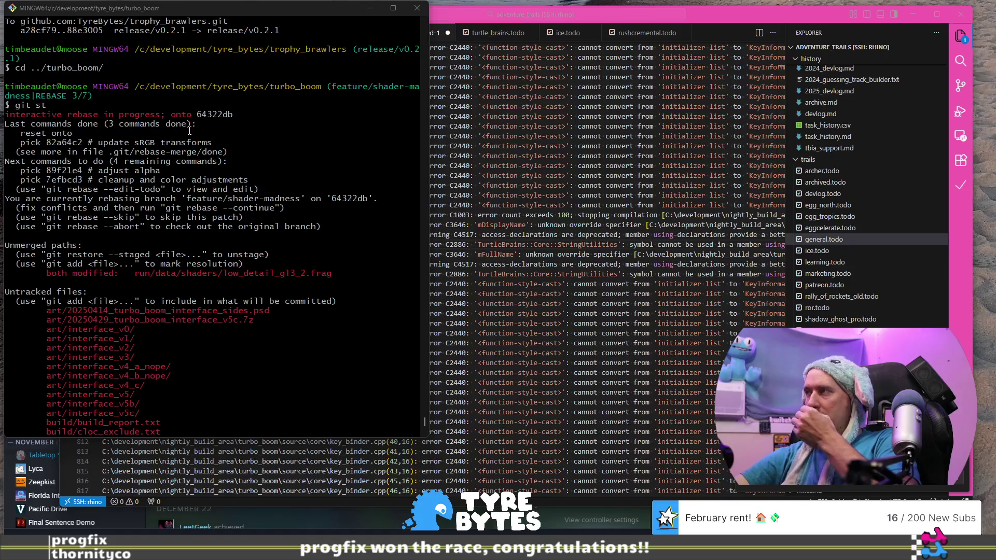
type("g")
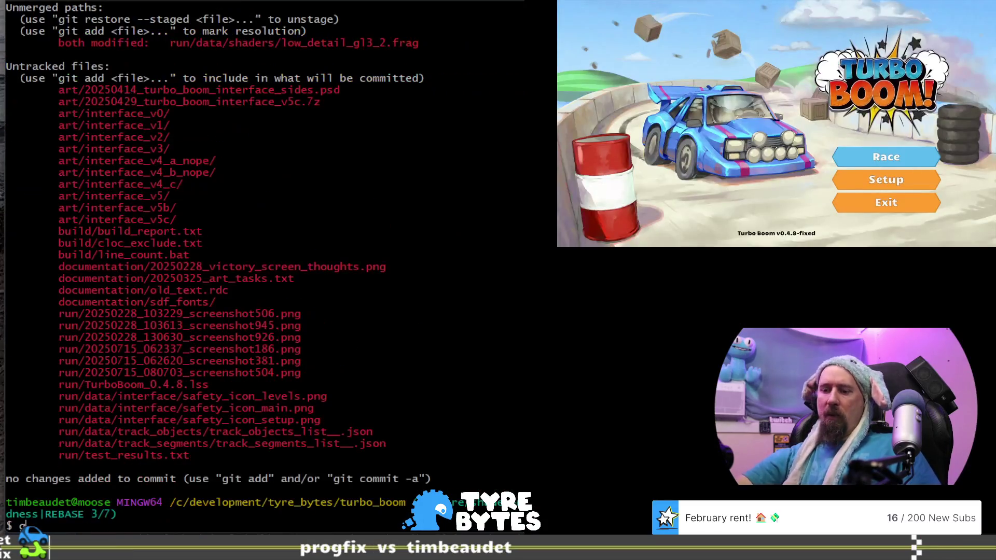
type("it rebase --a")
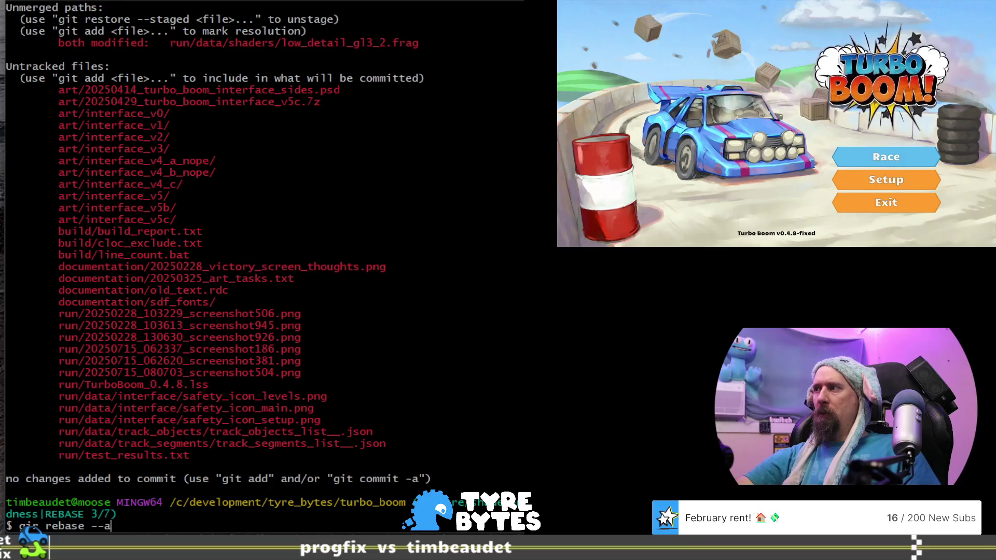
type("bort")
Abort the turbo_boom rebase and check out the release/v0.4.8 branch
key("Return")
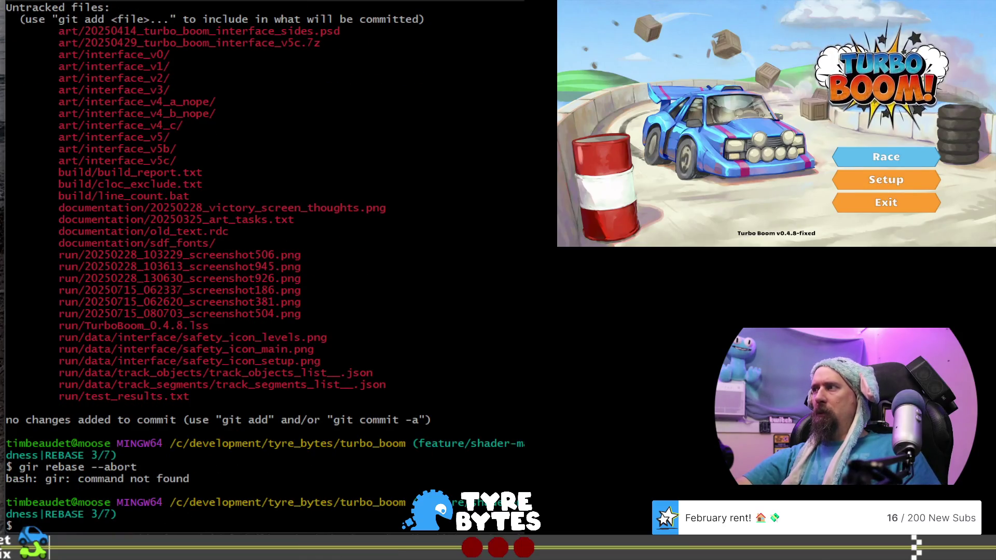
type("git rebase --abort")
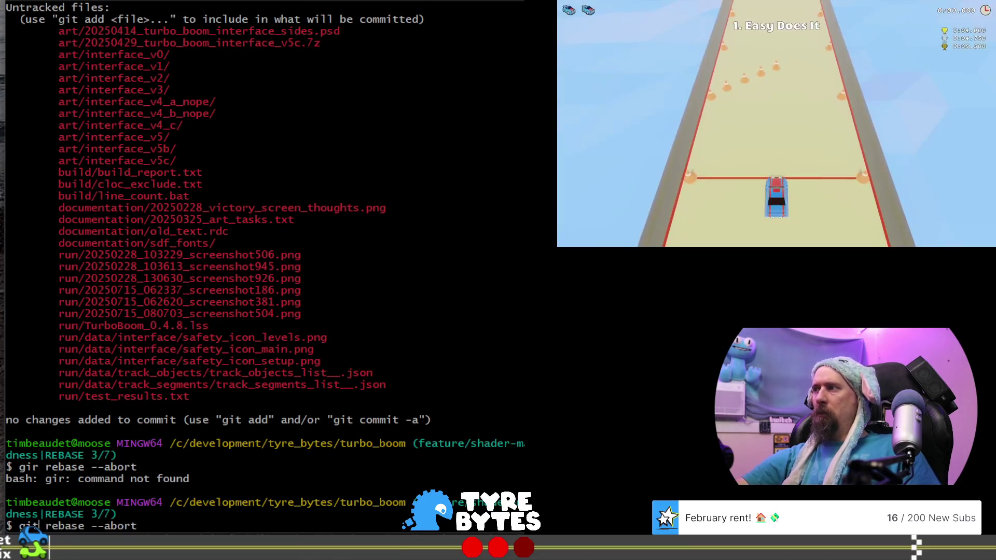
key("Return")
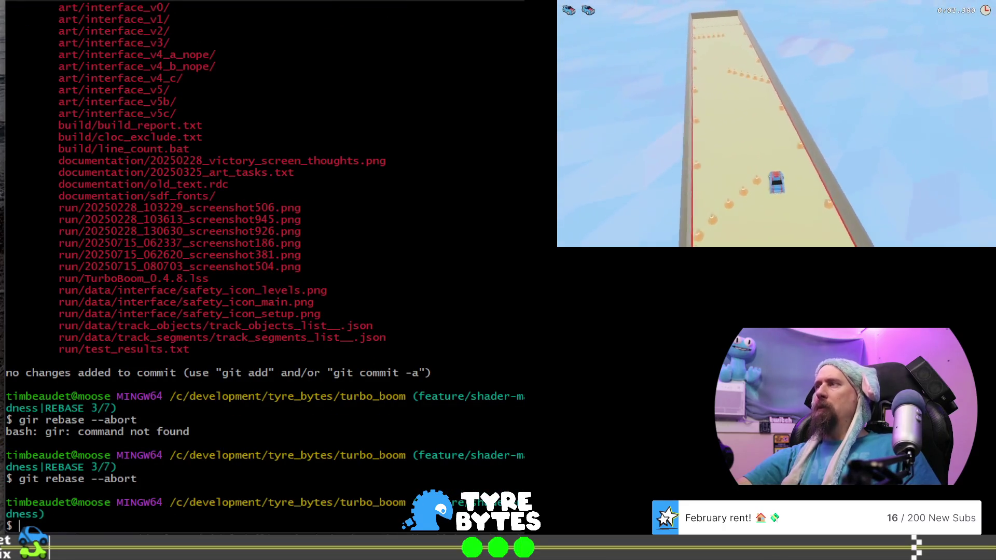
type("git ch")
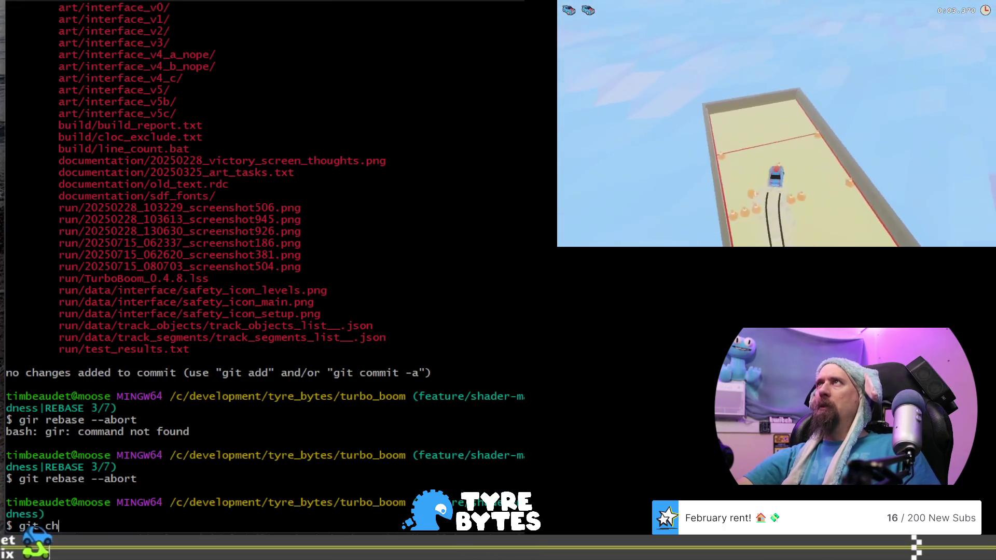
type("eckout release/v0.4.")
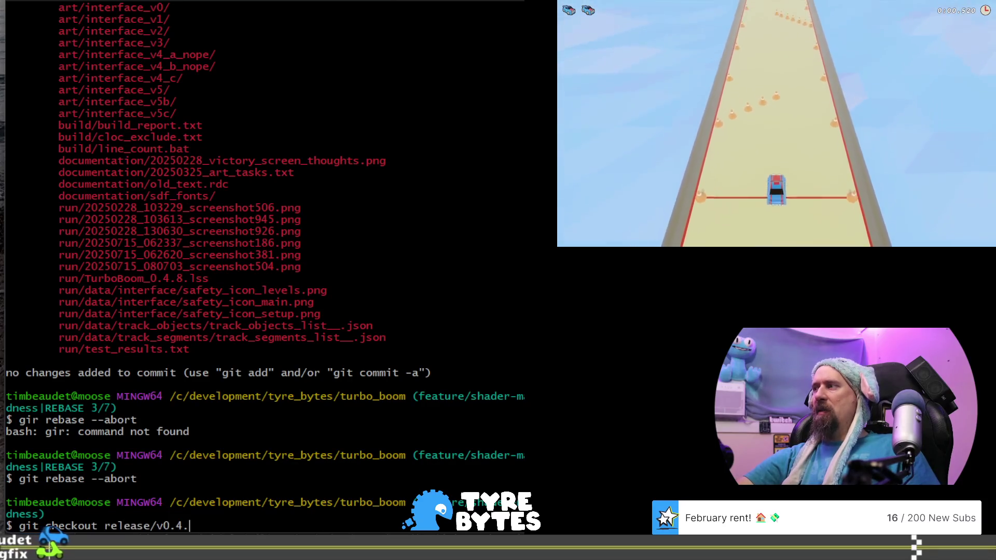
type("8")
key("Return")
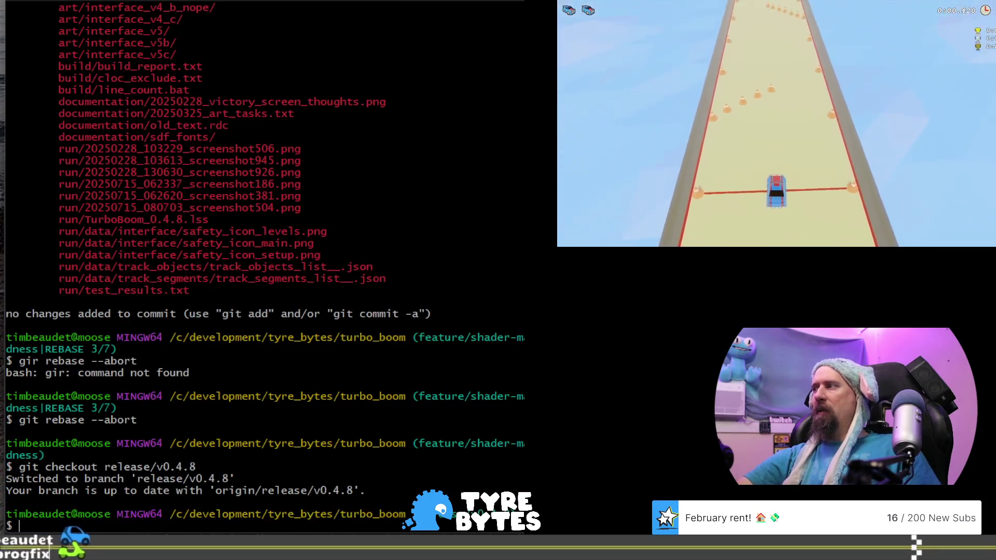
Run git st and git prp to confirm release/v0.4.8 is up to date with origin
type("git st")
key("Return")
type("git prp")
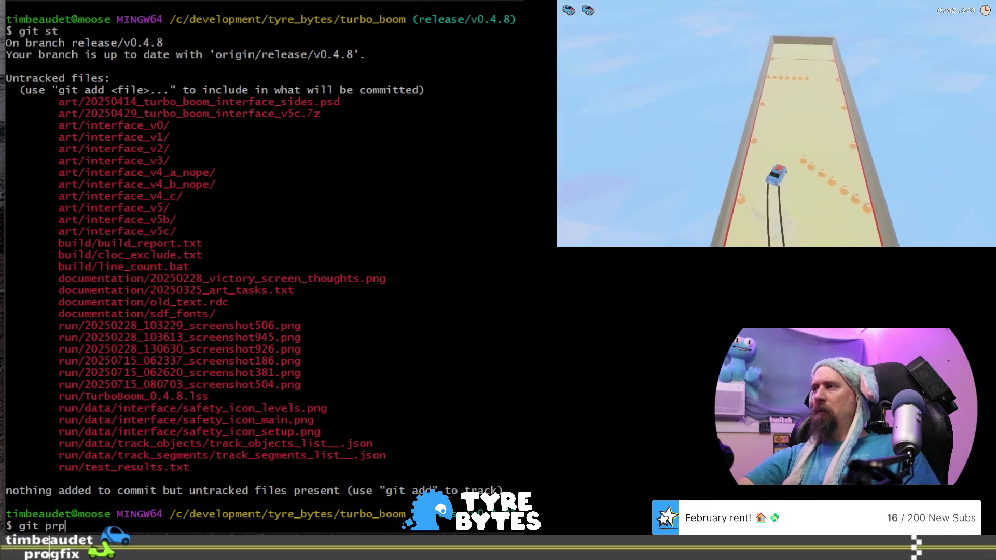
key("Return")
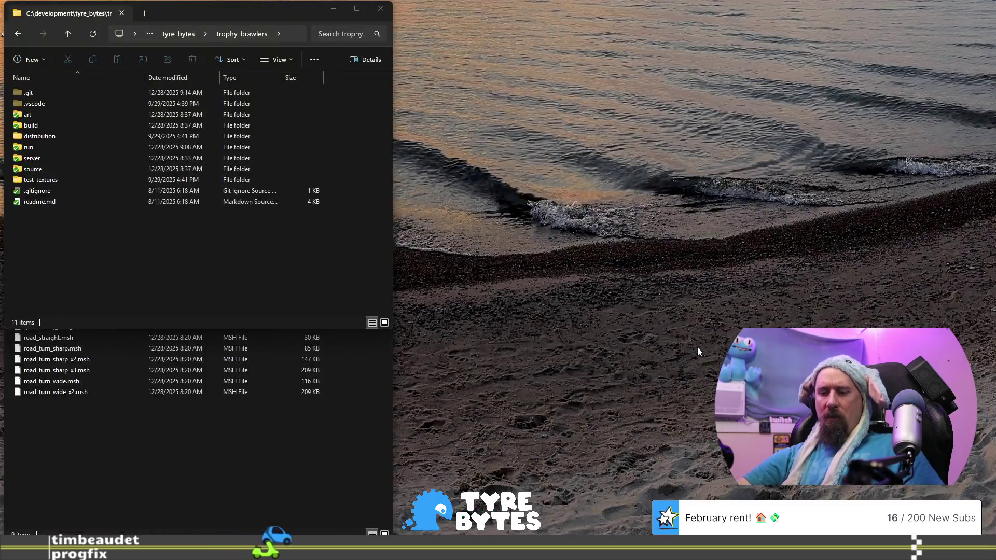
key("super")
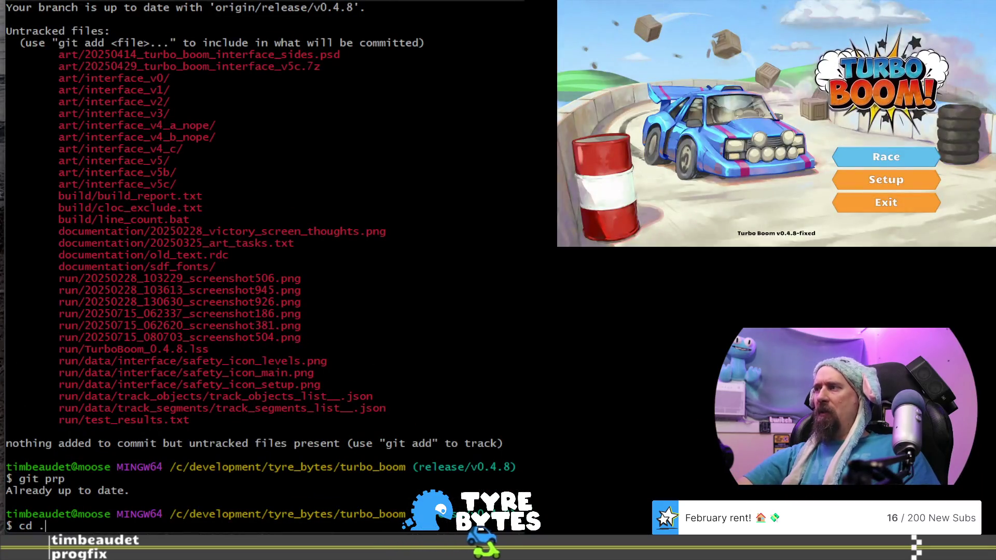
Switch the turtle_brains and ice repositories to main, then move into track_builder
type("../turtl")
key("Tab")
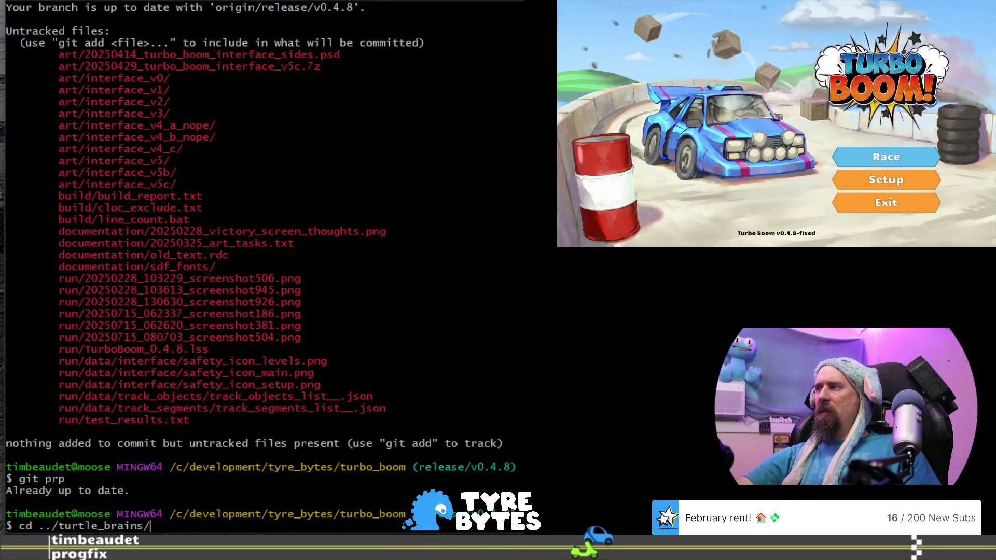
key("Return")
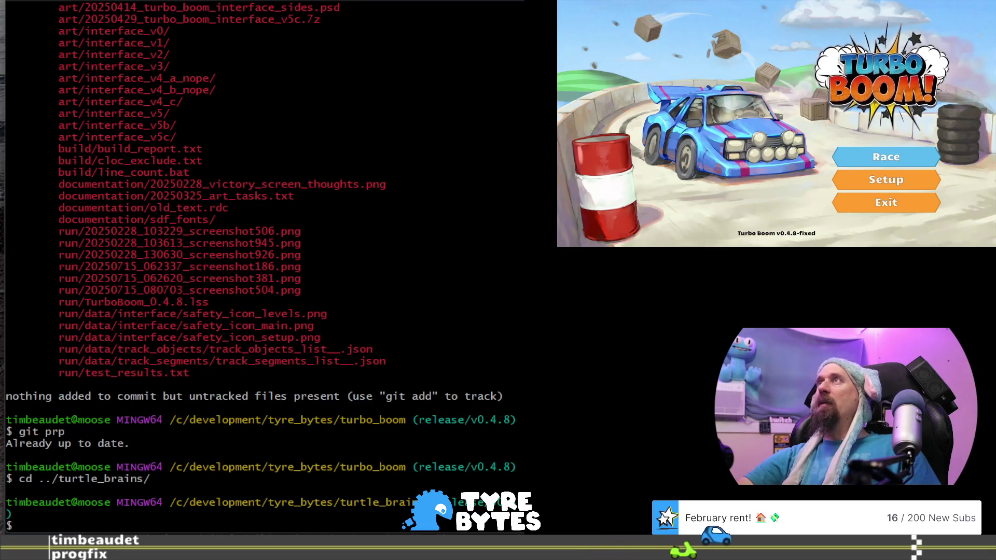
type("git checkout main")
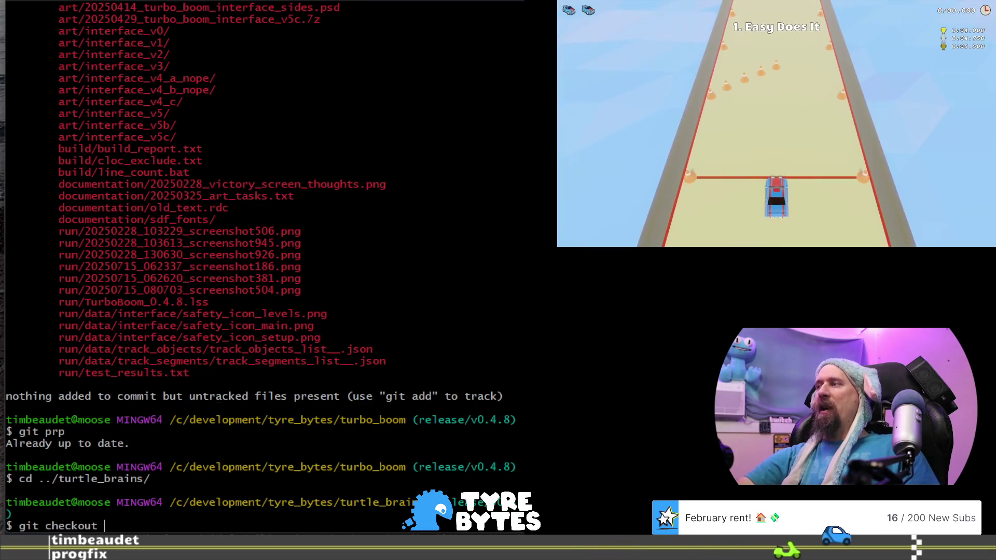
key("Return")
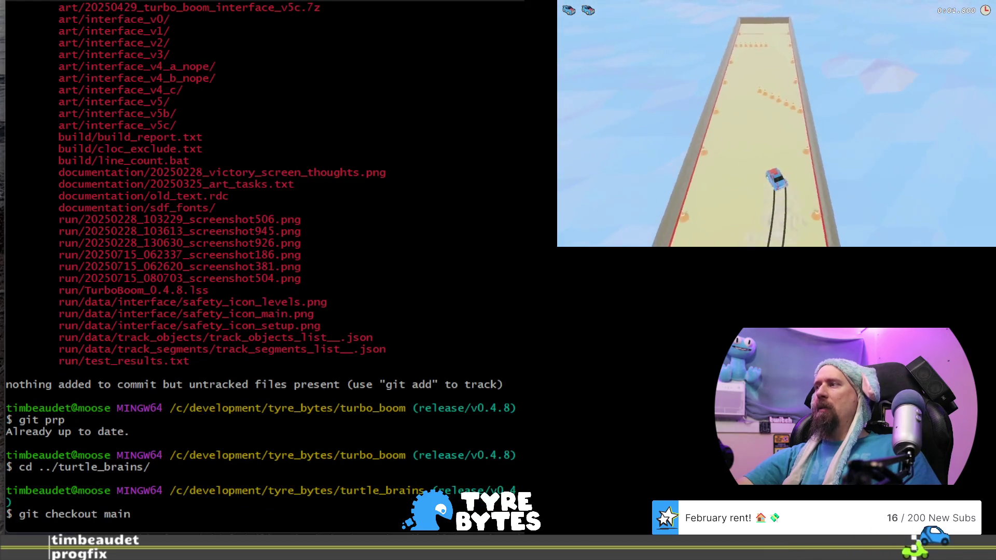
type("cd .")
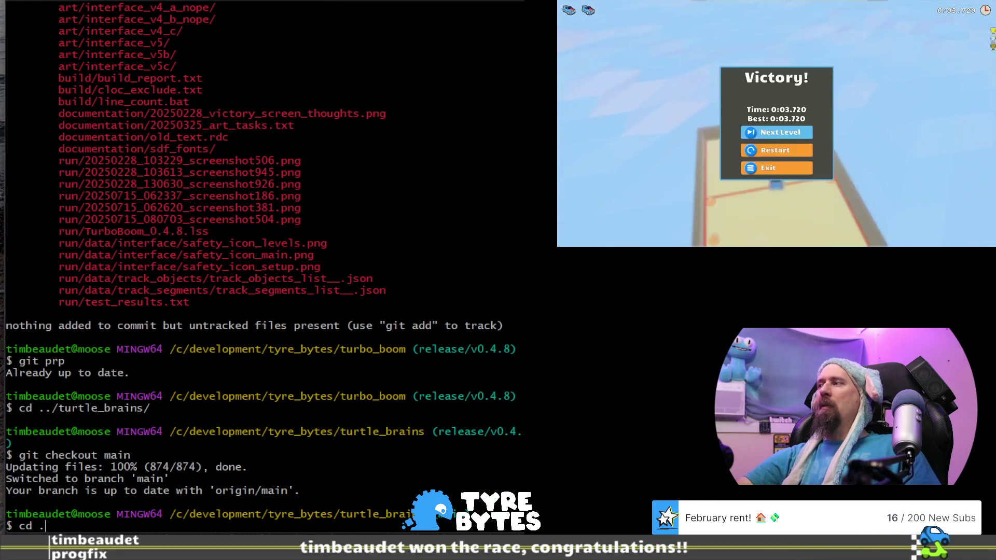
type("./ice")
key("Return")
type("git checkout")
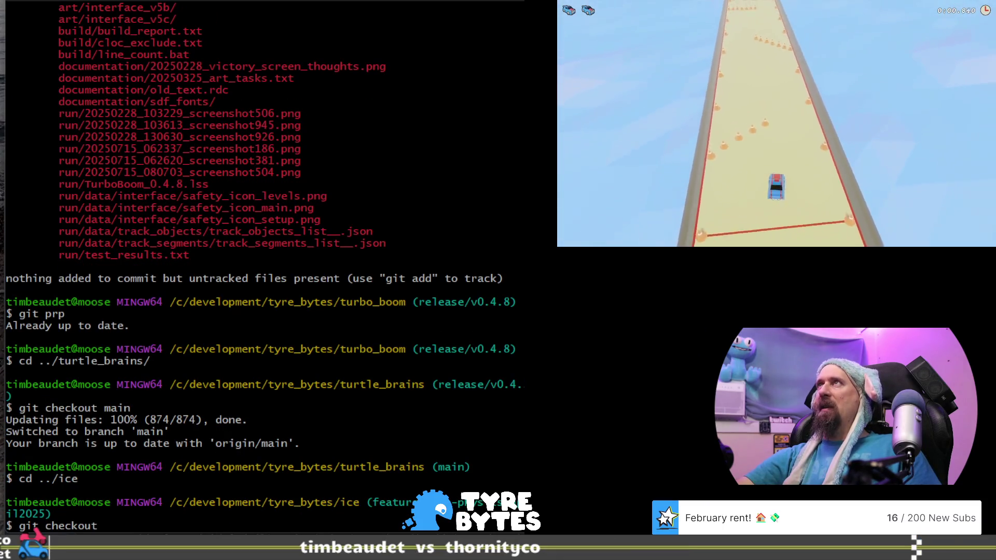
type(" main")
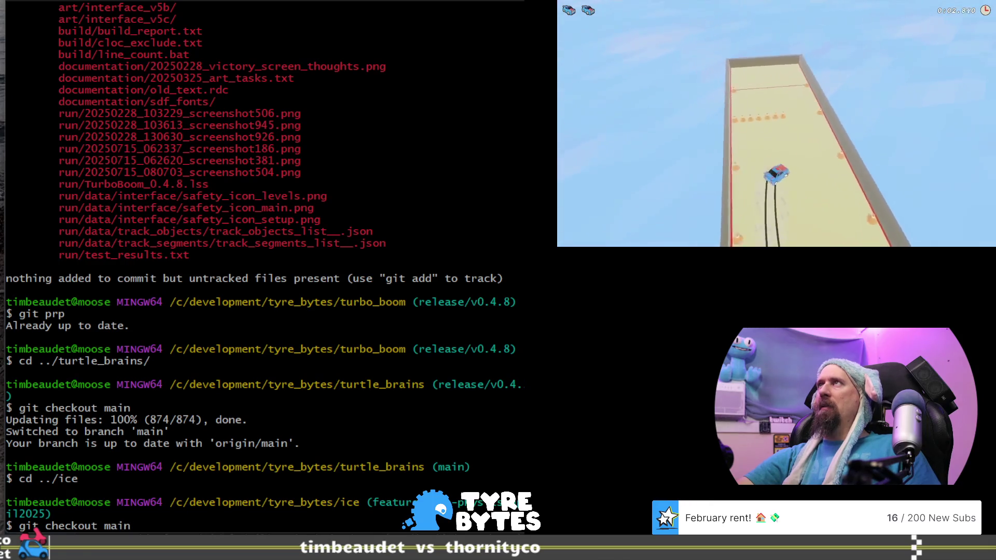
key("Return")
type("cd ..")
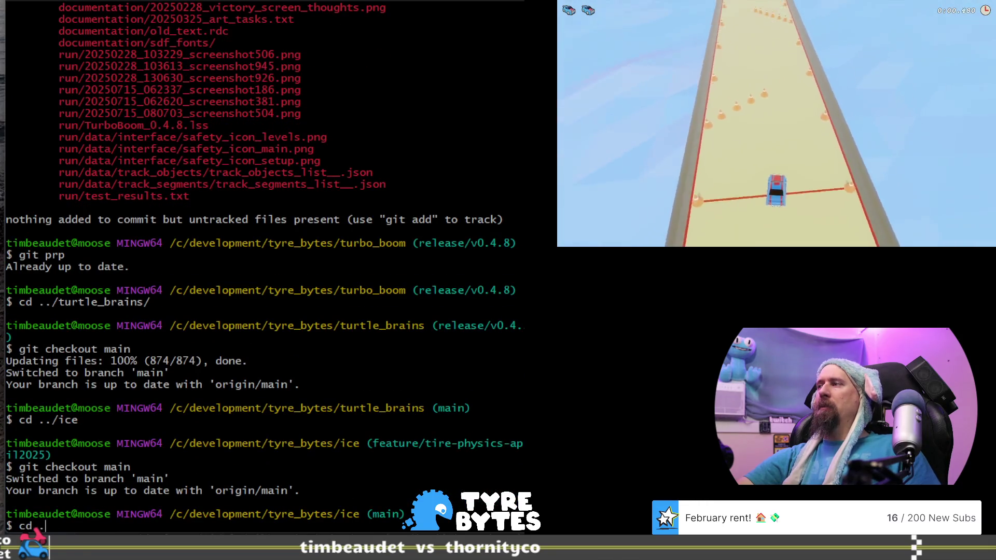
type("/track_builder/")
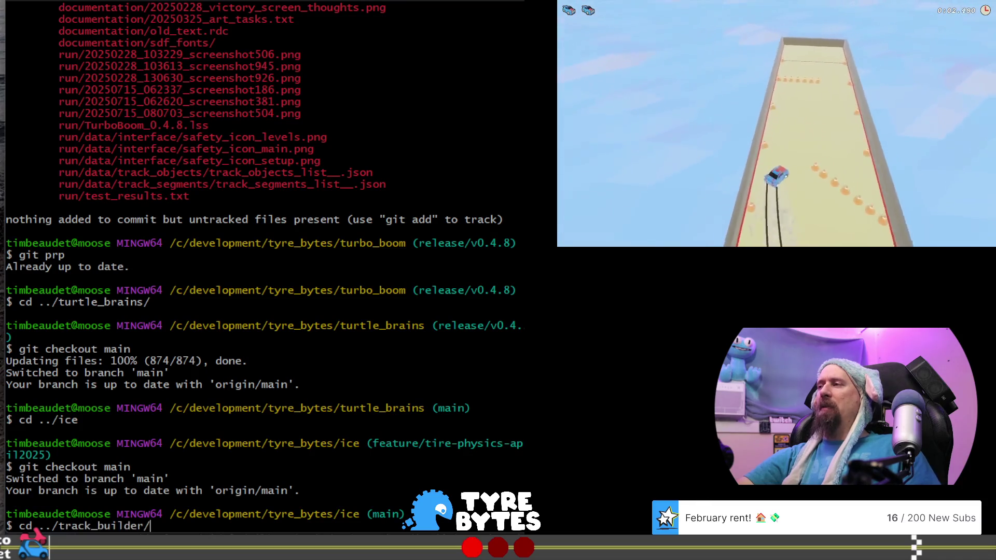
key("Return")
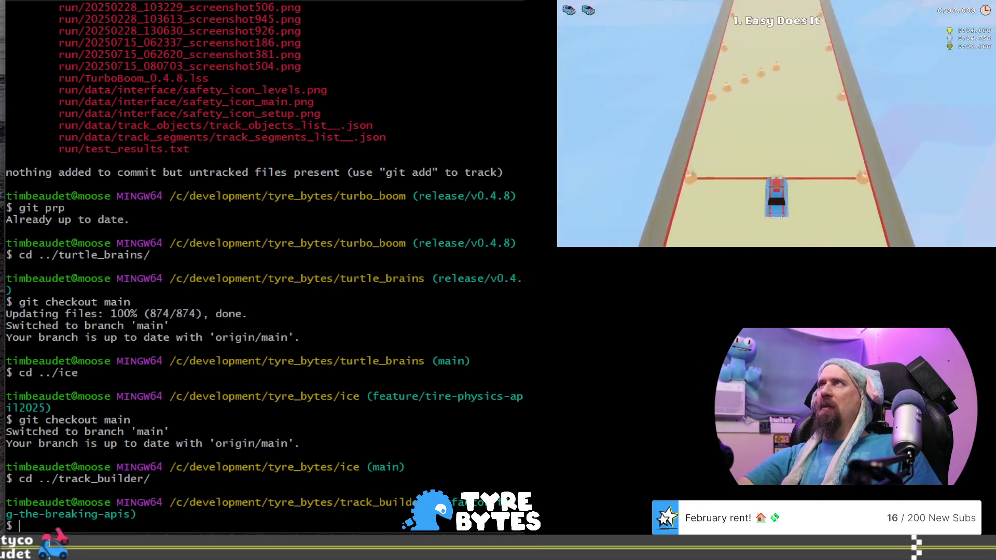
In turbo_boom/source/racing_kit, check the status and pull the latest changes with git prp
type("cd ../turbo_boom/")
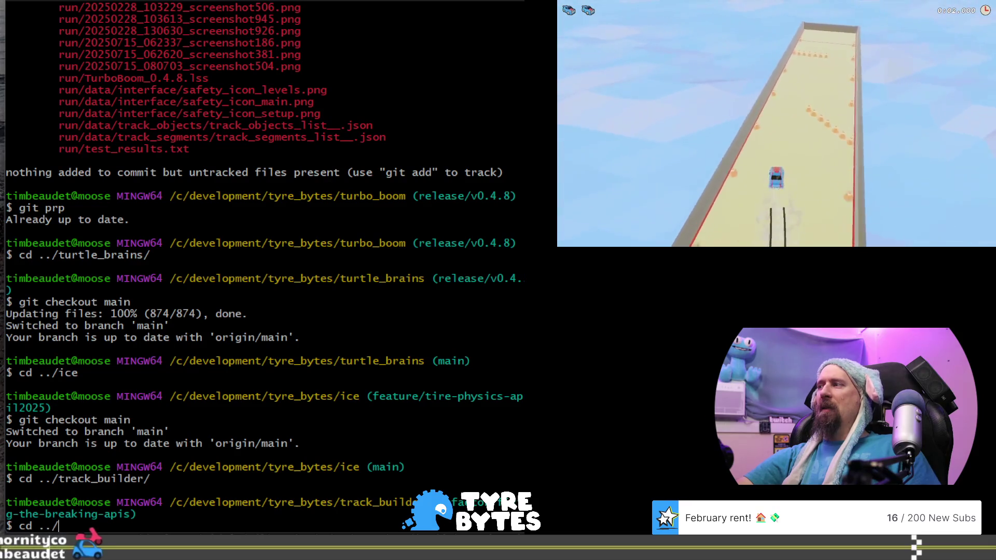
type("source/")
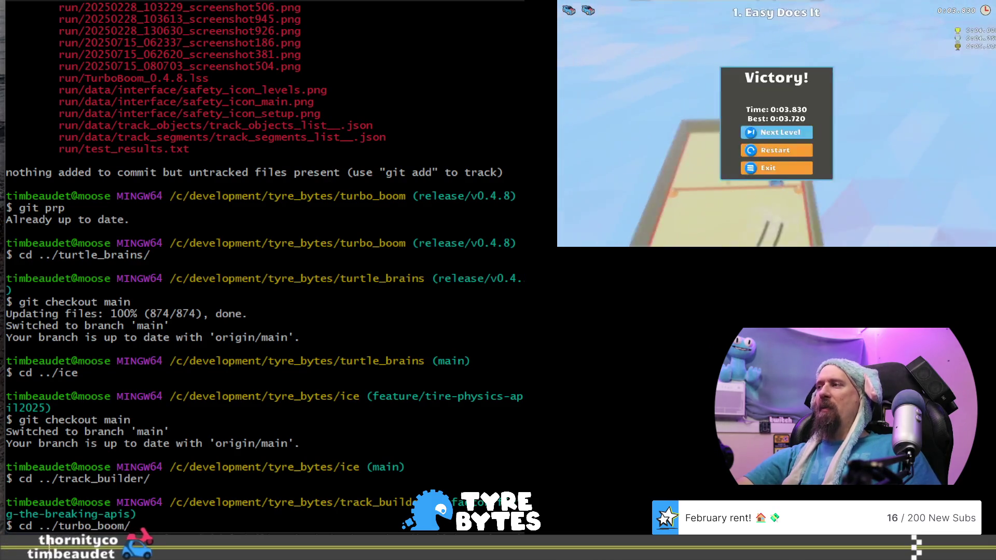
type("racing_kit/")
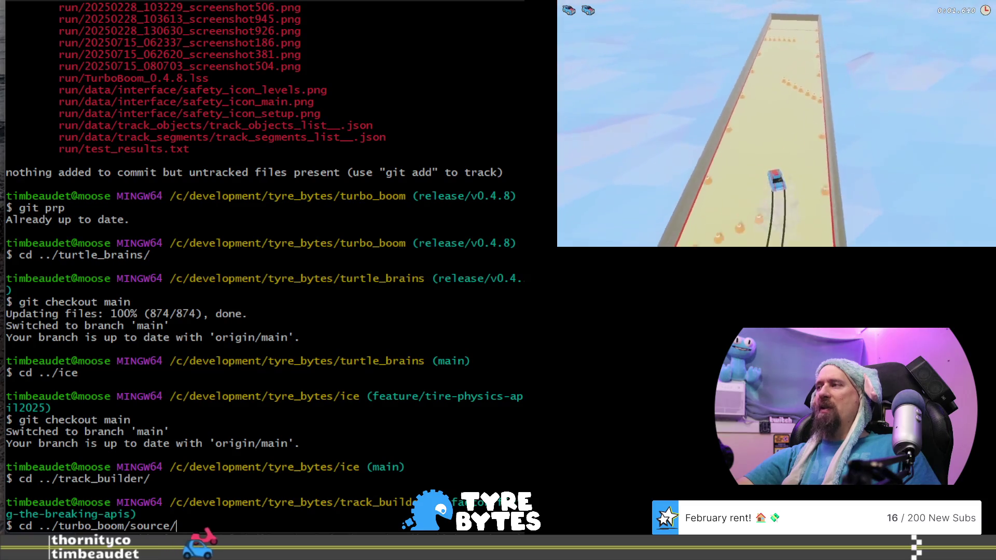
key("Return")
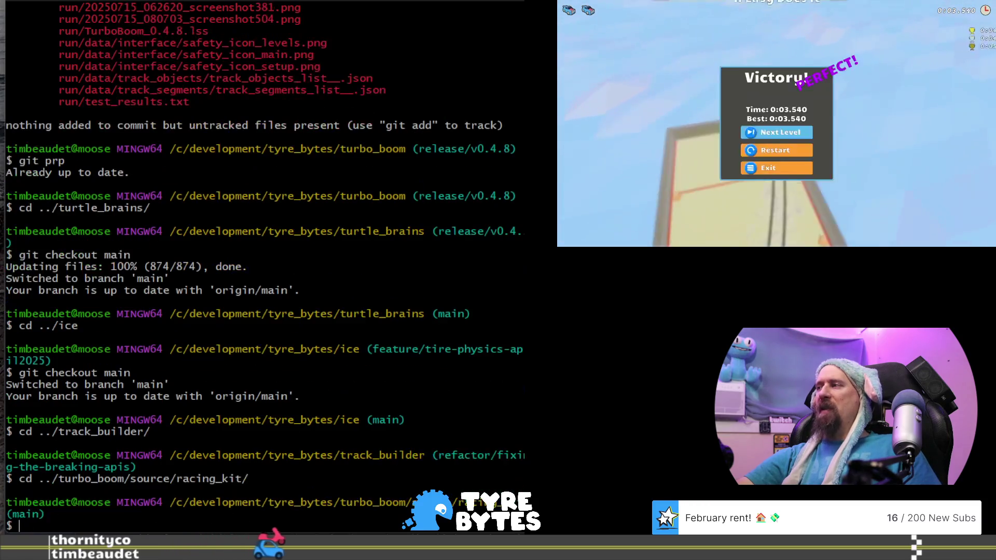
type("git st")
key("Return")
type("git prp")
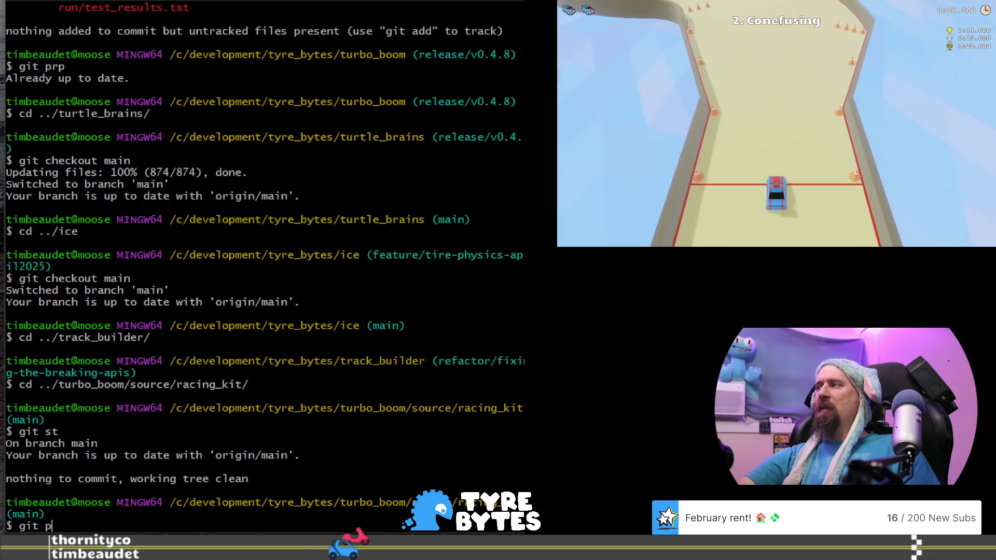
key("Return")
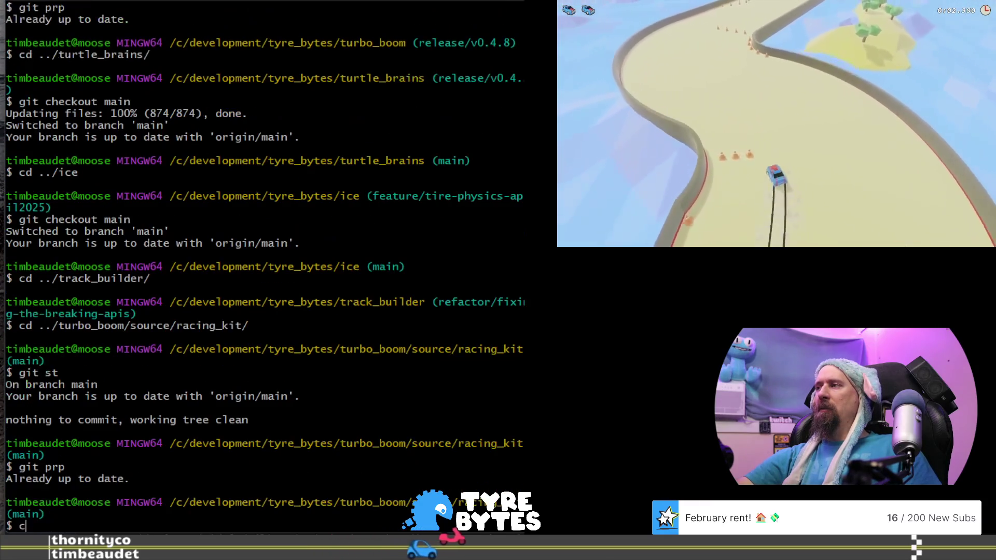
Move into game_kit, check its status and pull its latest changes
type("cd ../gam")
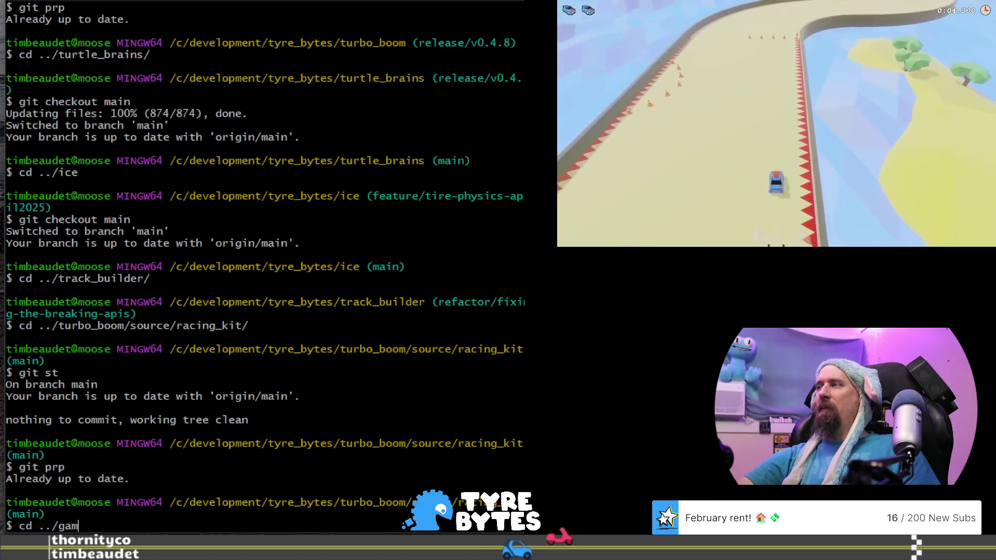
type("e")
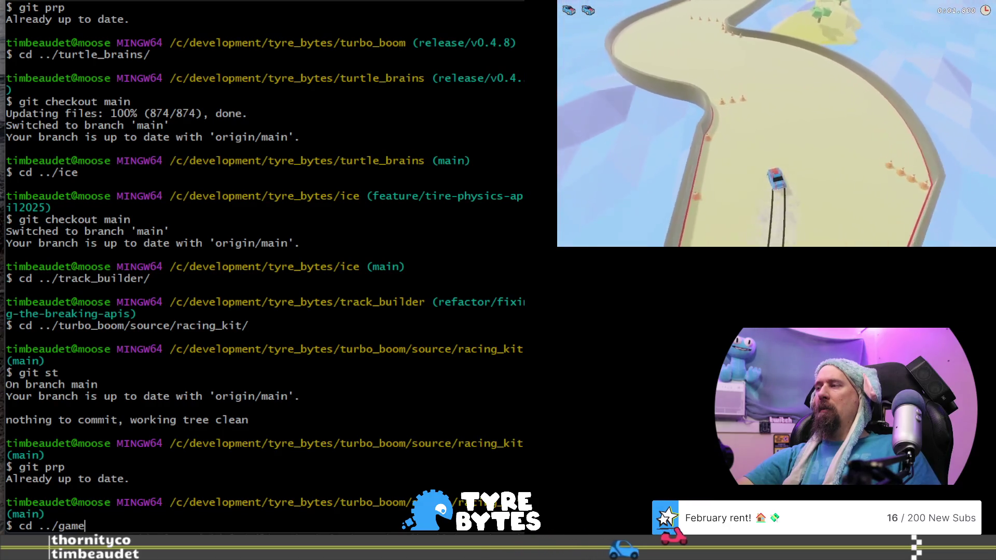
type("_kiut")
key("Return")
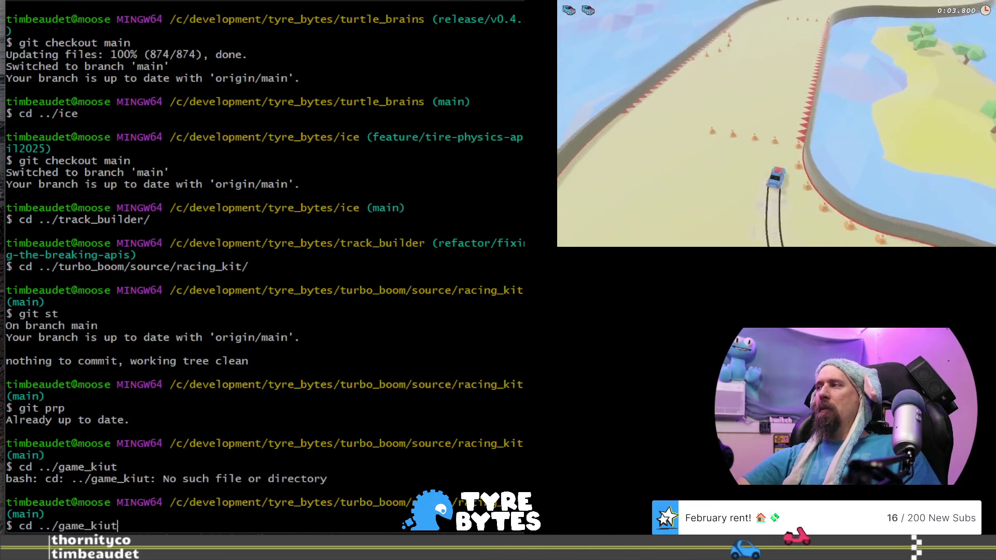
type("cd ../game_kit")
key("Return")
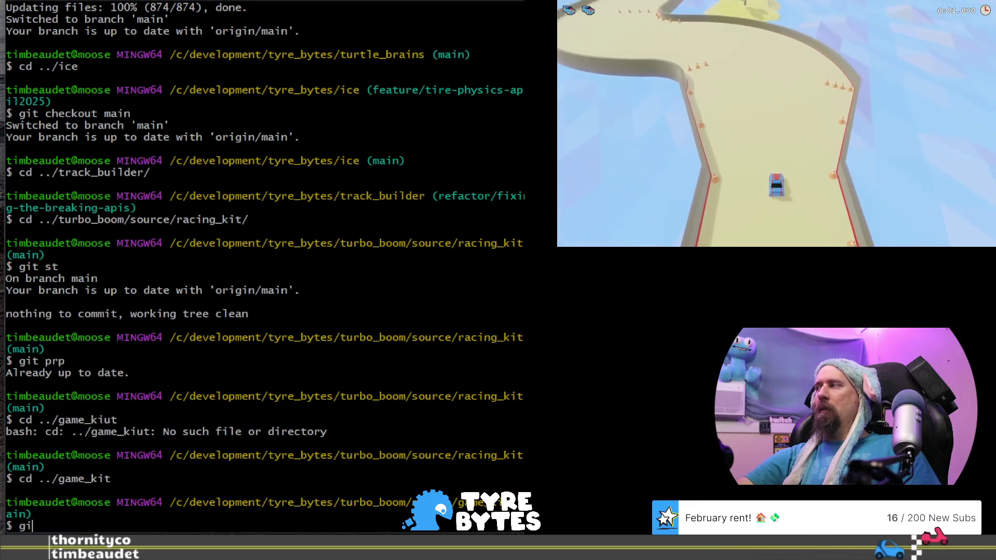
type("t st")
key("Return")
type("git prp")
key("Return")
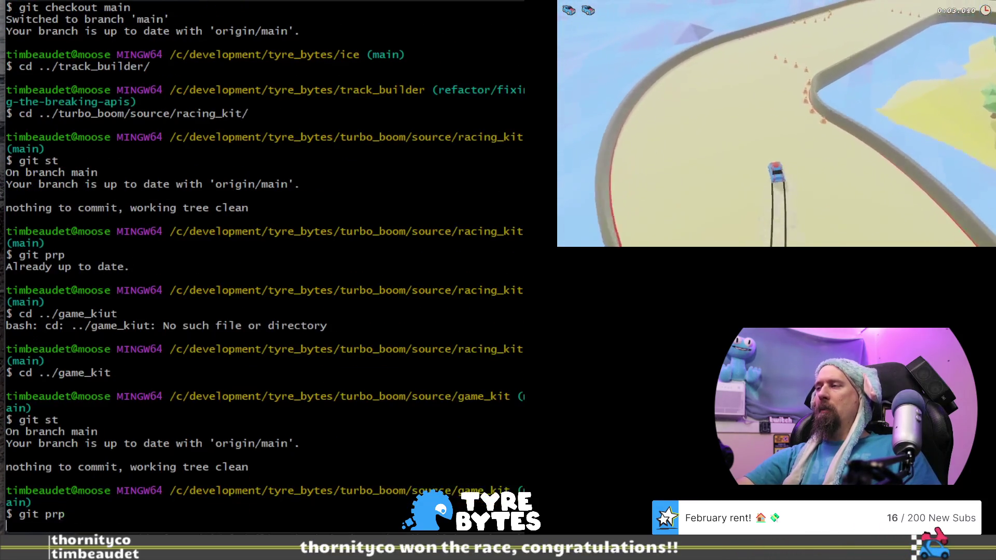
Move into tool_box and confirm it is up to date with git st and git prp
type("cd .")
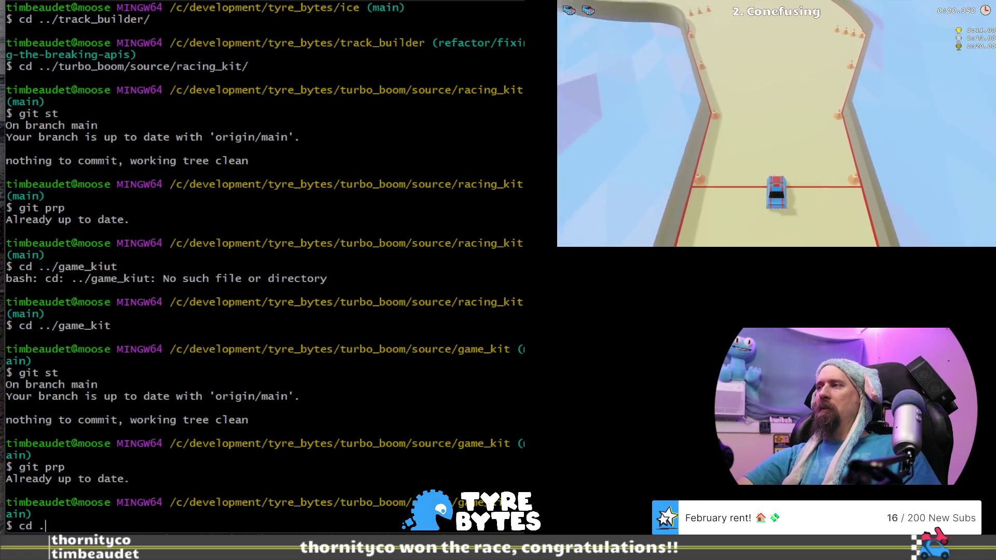
type("./tool_box/")
key("Return")
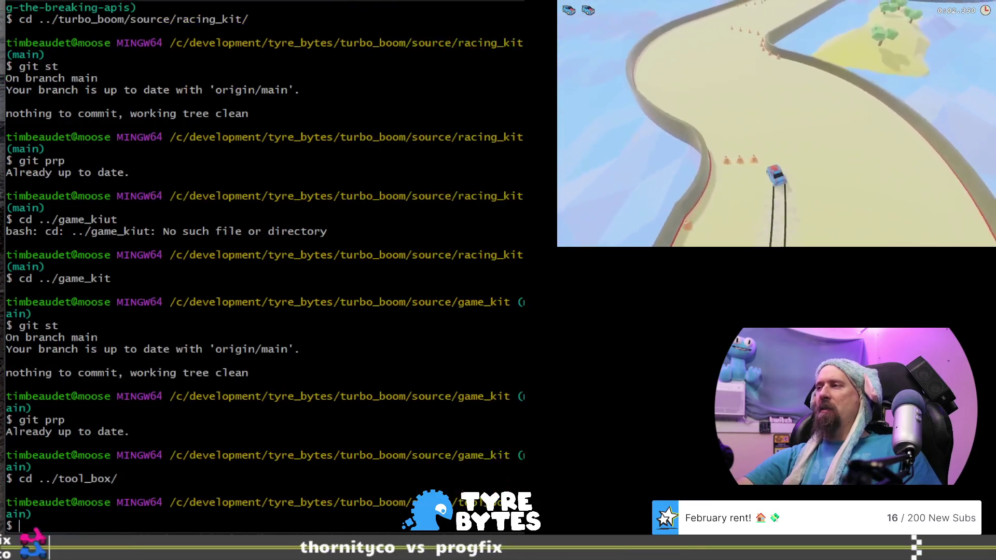
type("git st")
key("Return")
type("git prp")
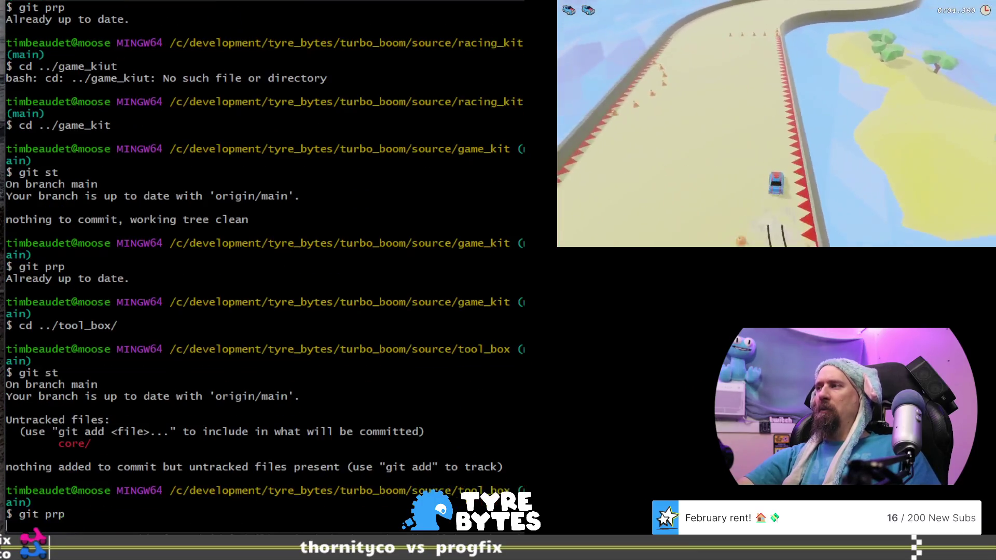
key("Return")
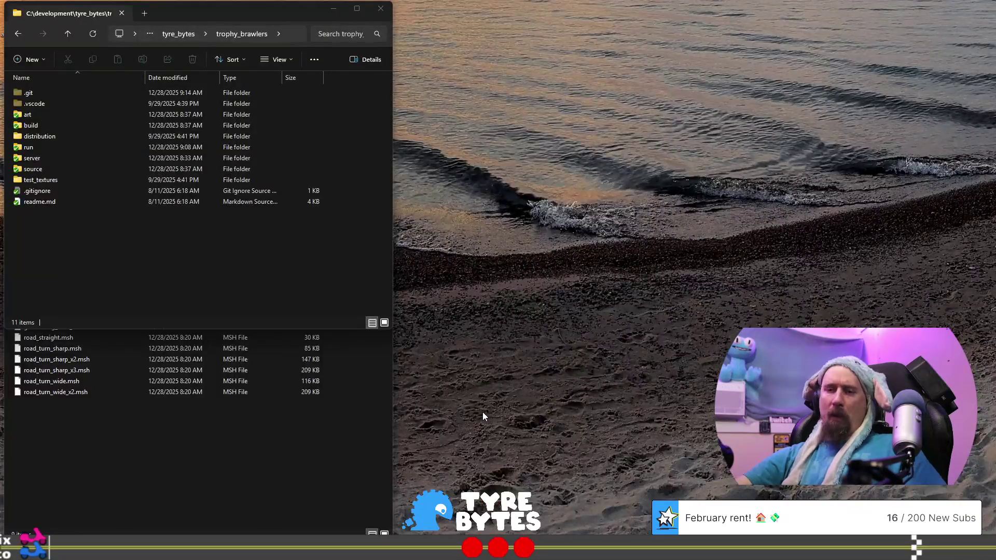
Open turbo_boom.sln in Visual Studio 2022, keeping the release build configuration
key("super")
type("vis")
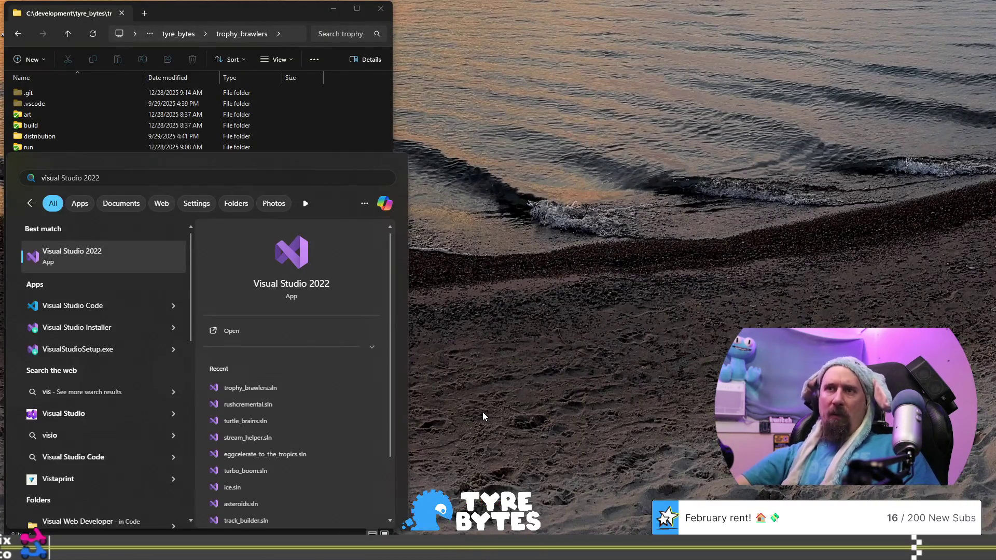
left_click(288, 465)
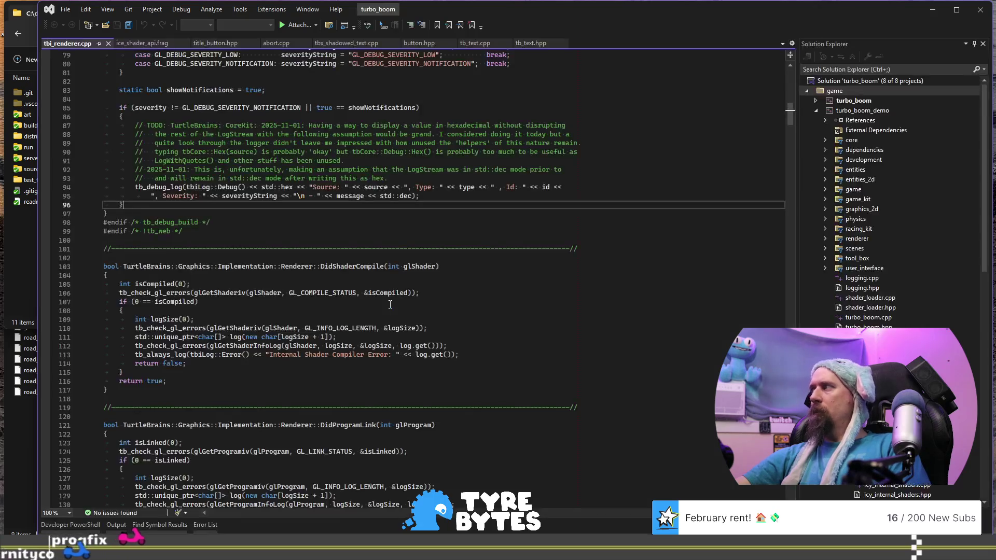
left_click(207, 25)
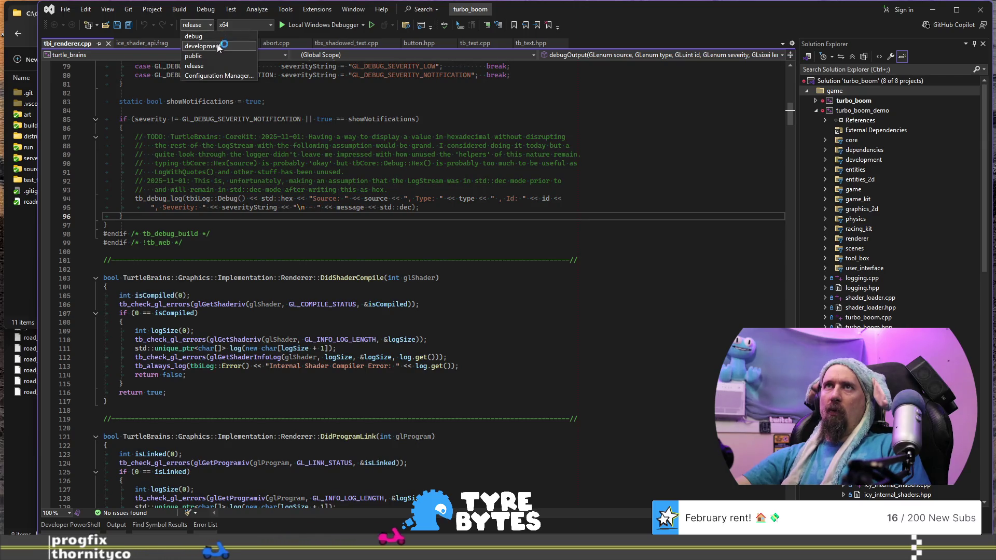
left_click(203, 66)
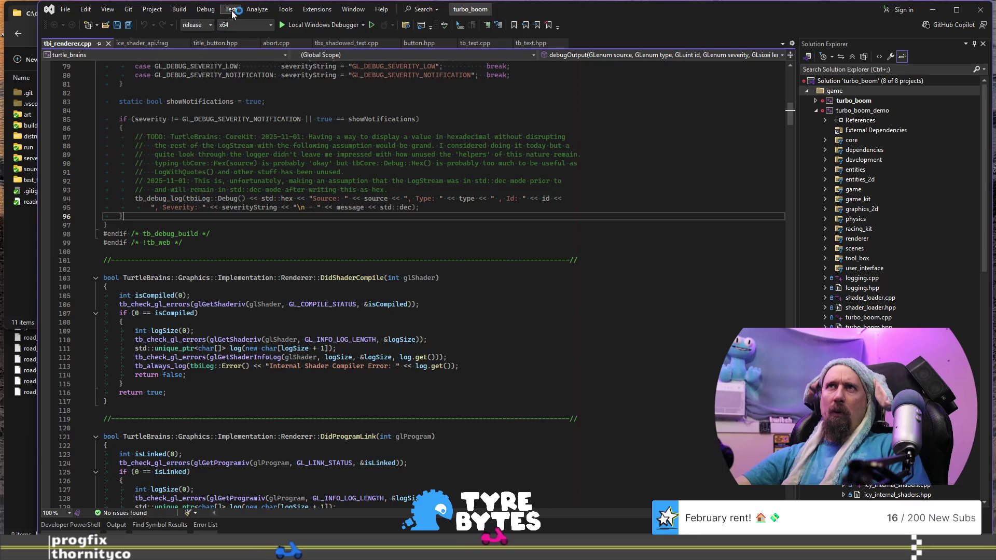
Regenerate the project files with Run Premake, reload all projects, and start the build
left_click(285, 10)
left_click(348, 147)
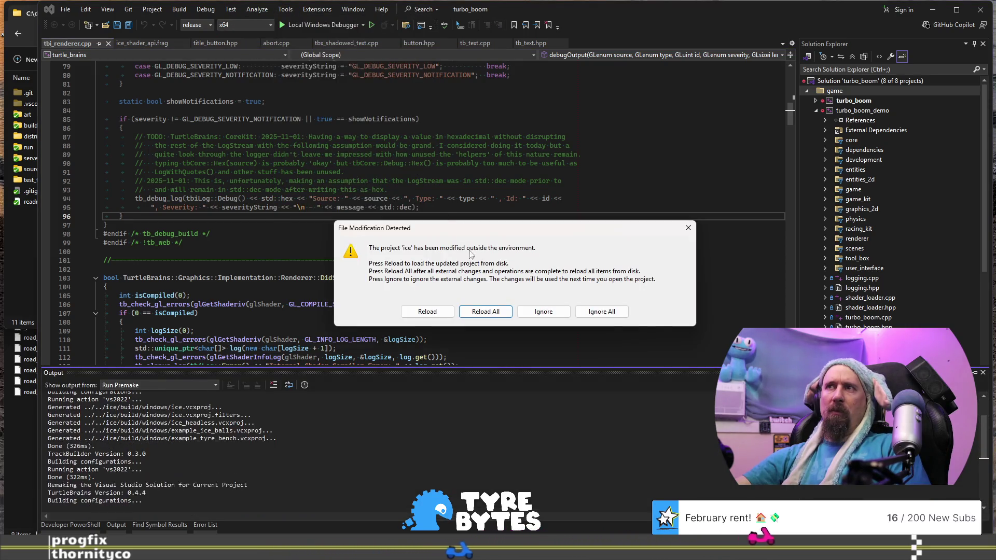
left_click(477, 312)
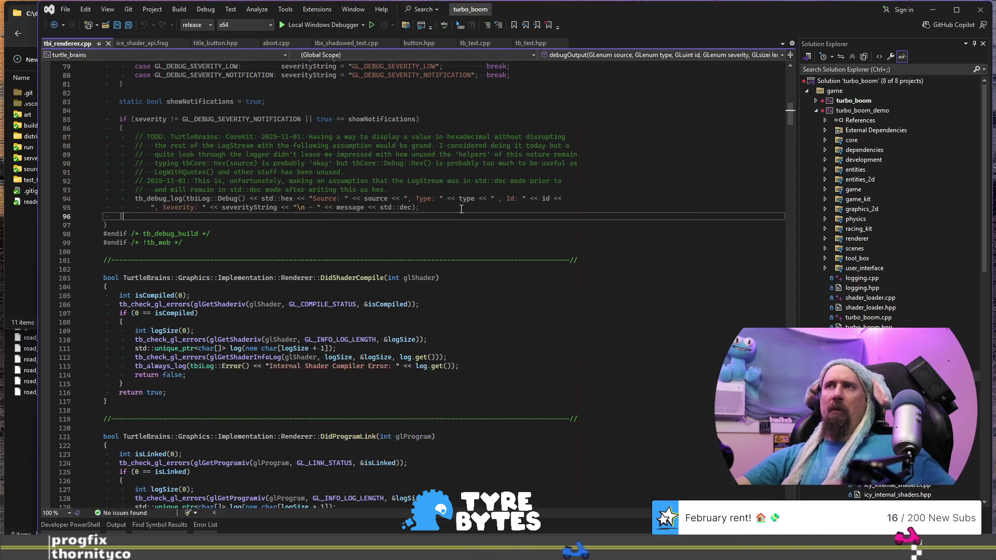
key("F5")
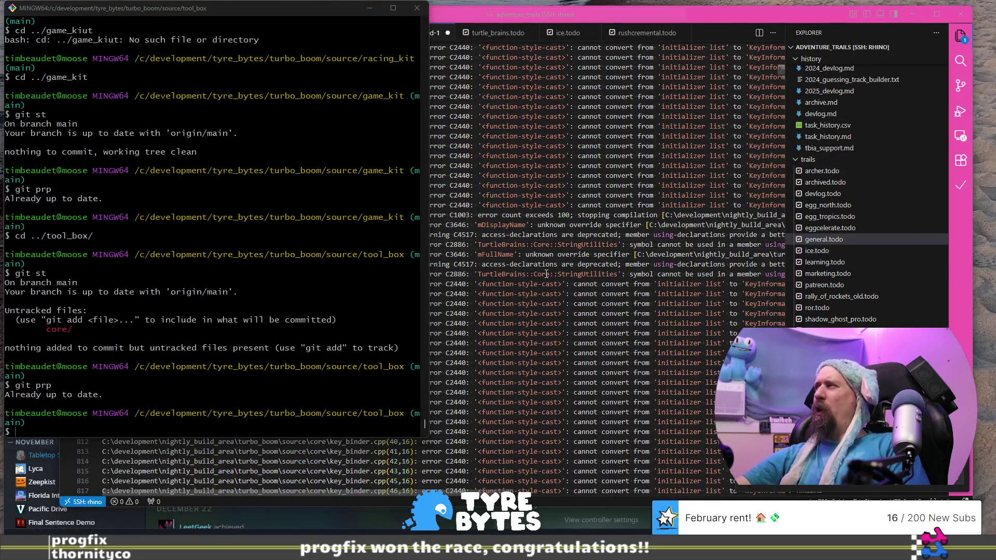
Scroll the VS Code build log to the key_binder.cpp C2440 and C1083 errors, then return to Visual Studio
left_click(546, 274)
scroll(546, 274, "up", 20)
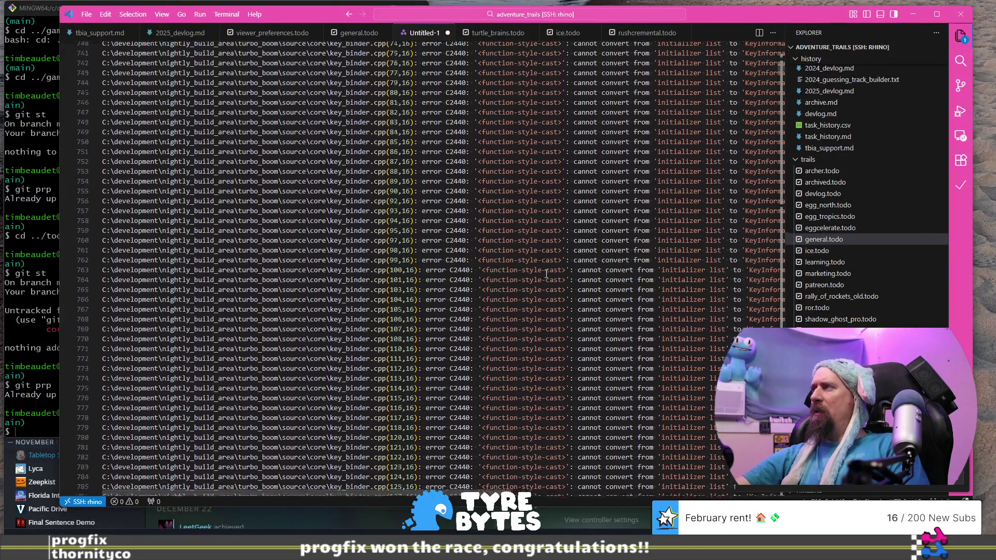
scroll(546, 274, "up", 8)
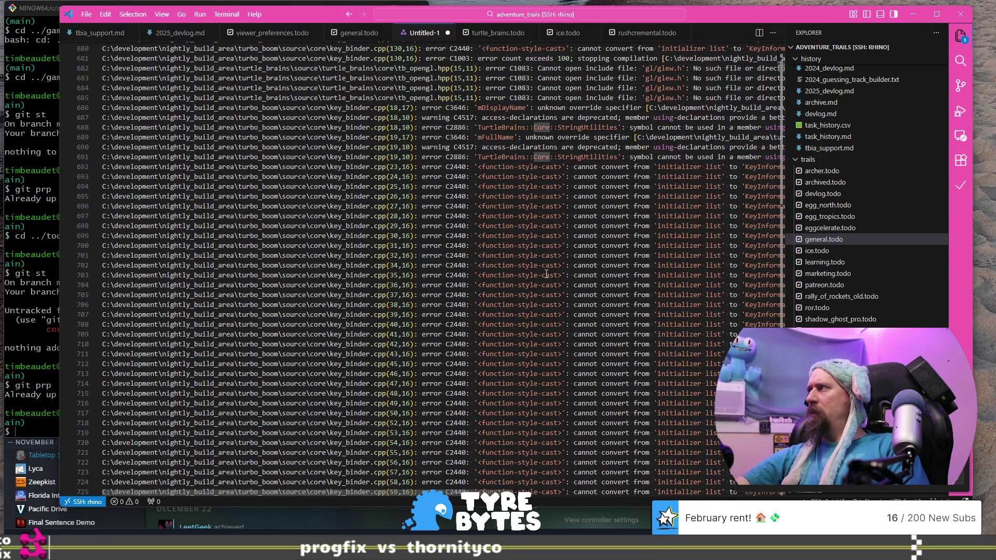
scroll(546, 274, "up", 1)
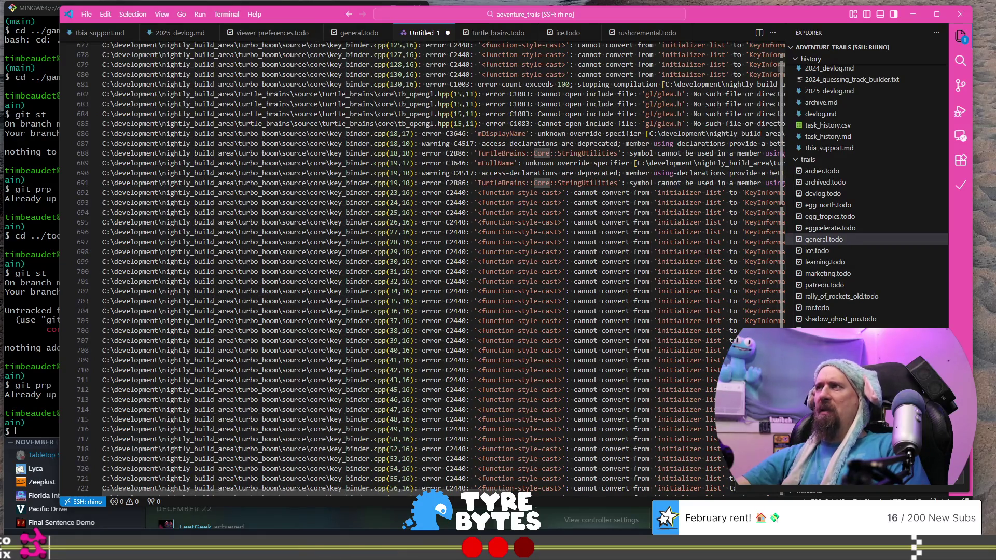
key("alt+Tab")
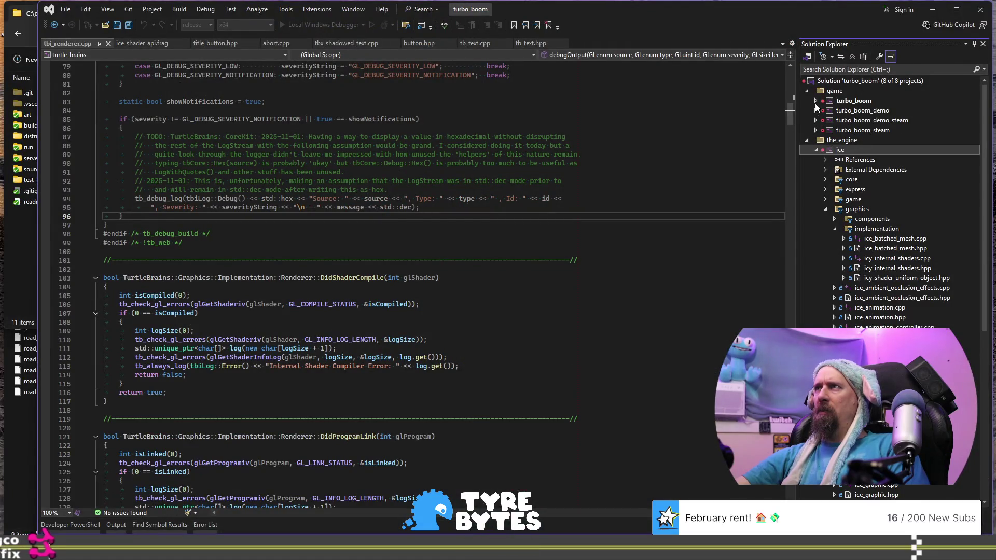
Open key_binder.cpp from turbo_boom > core and briefly select the KeyInformation member lines 17–19
left_click(816, 102)
left_click(825, 130)
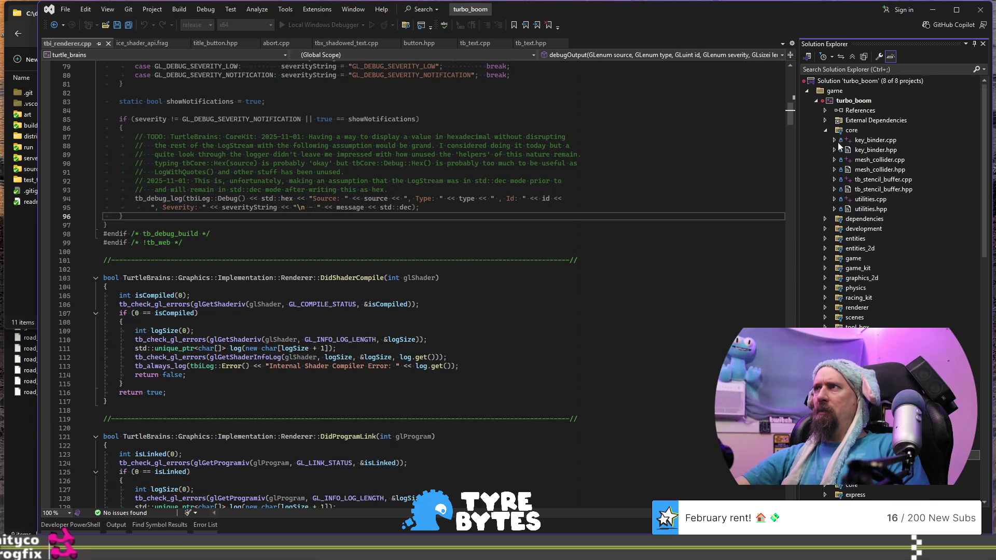
double_click(875, 142)
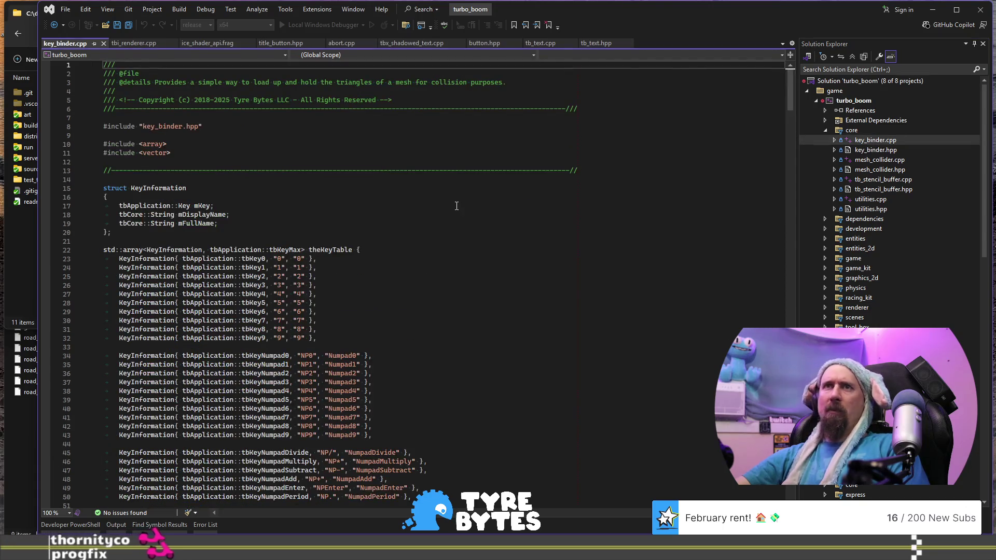
left_click_drag(252, 226, 281, 201)
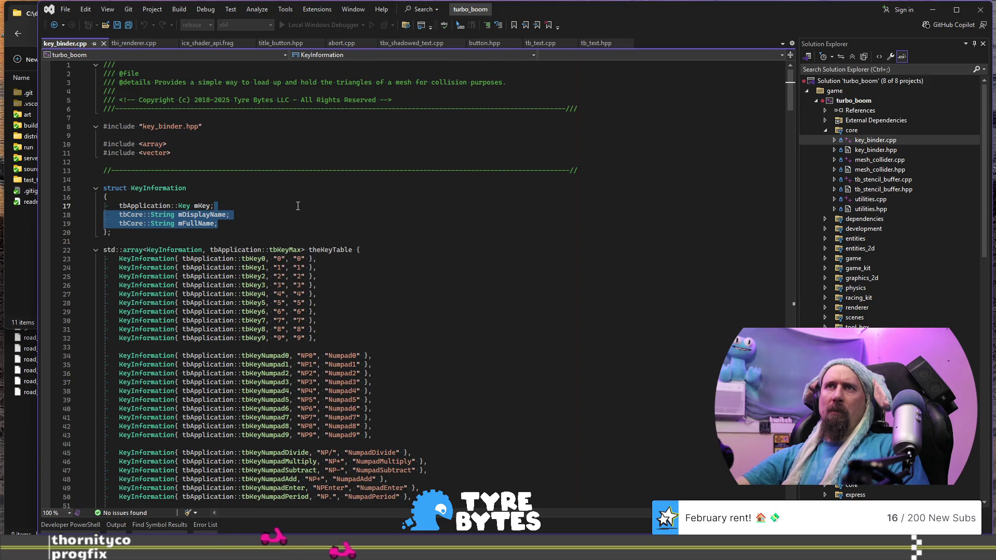
left_click(305, 210)
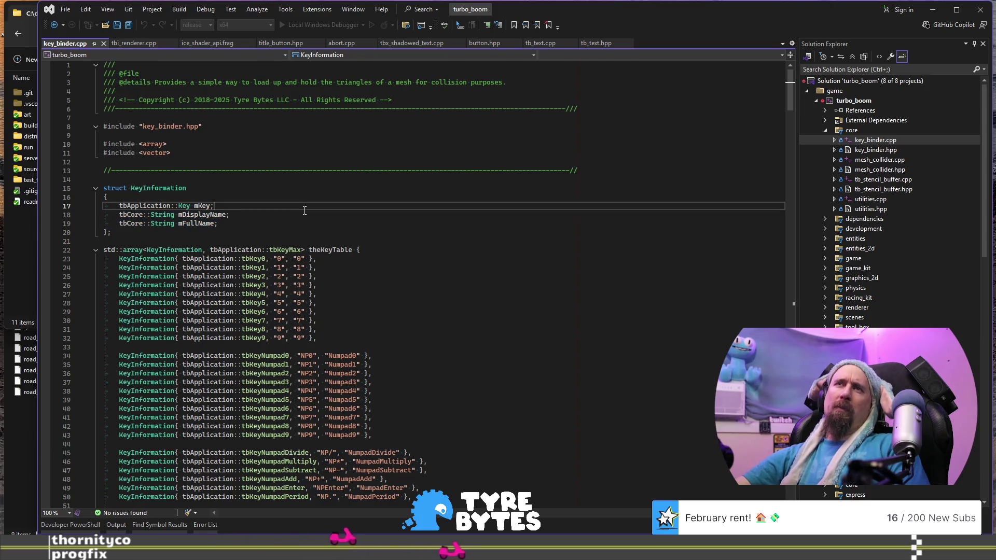
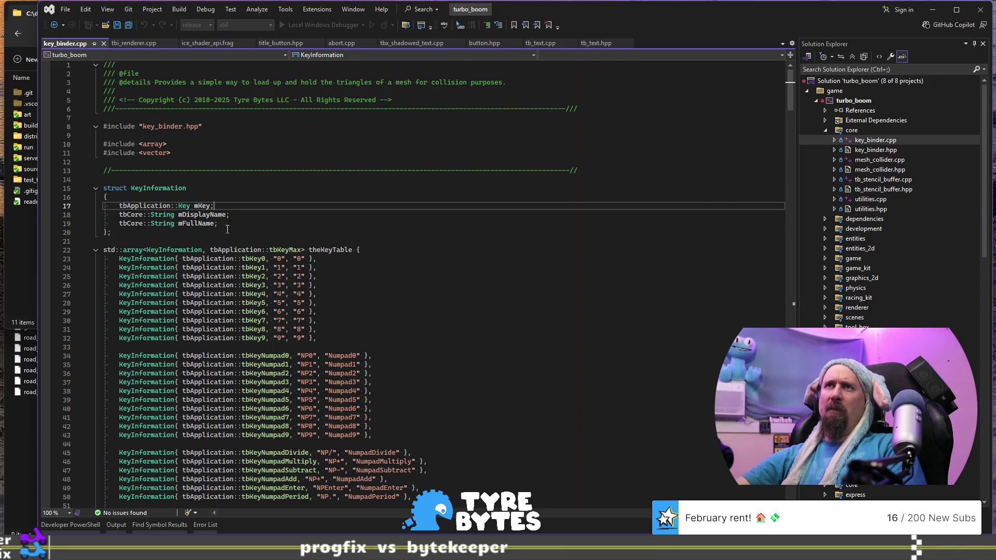
Toggle from key_binder.cpp to its key_binder.hpp header and back with Ctrl+K, Ctrl+O
left_click(257, 145)
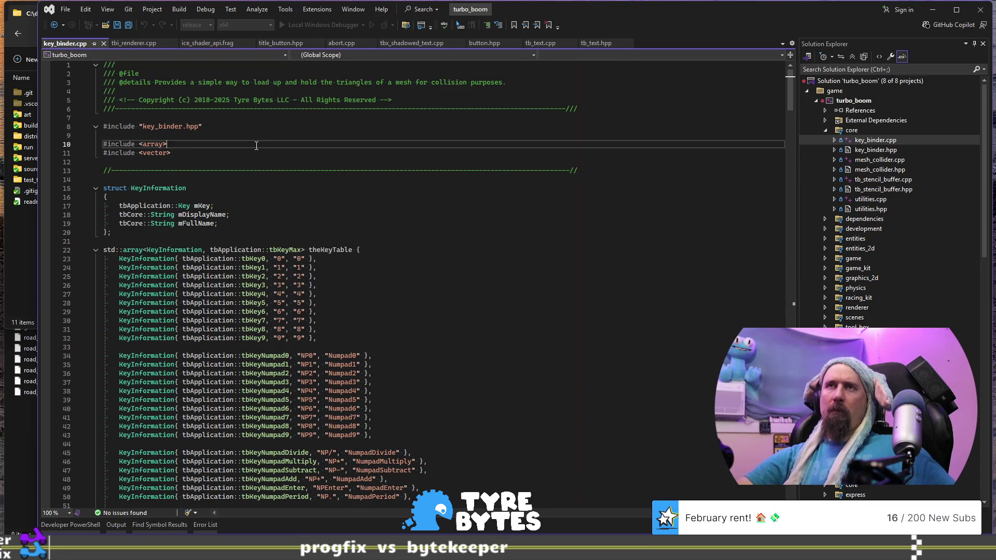
key("ctrl+k")
key("ctrl+o")
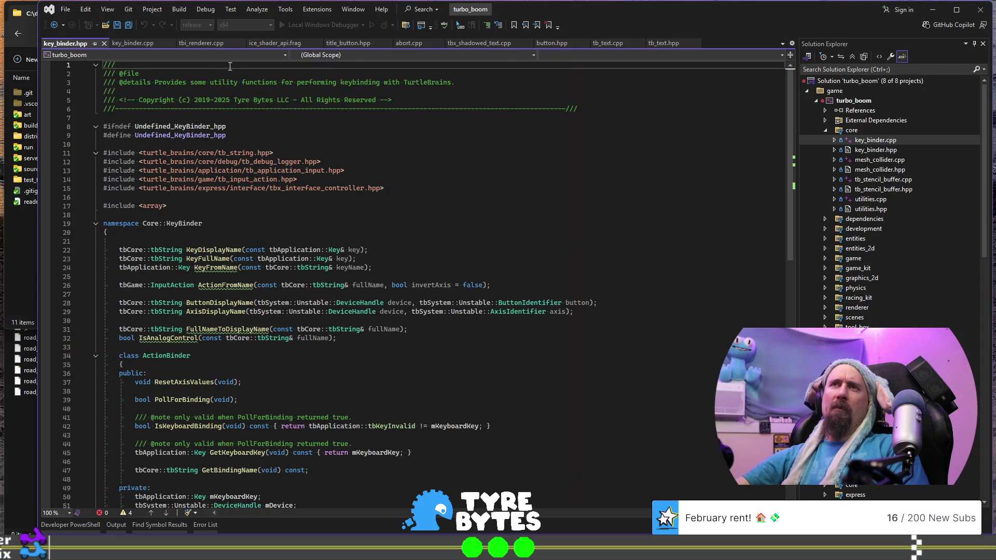
left_click(269, 170)
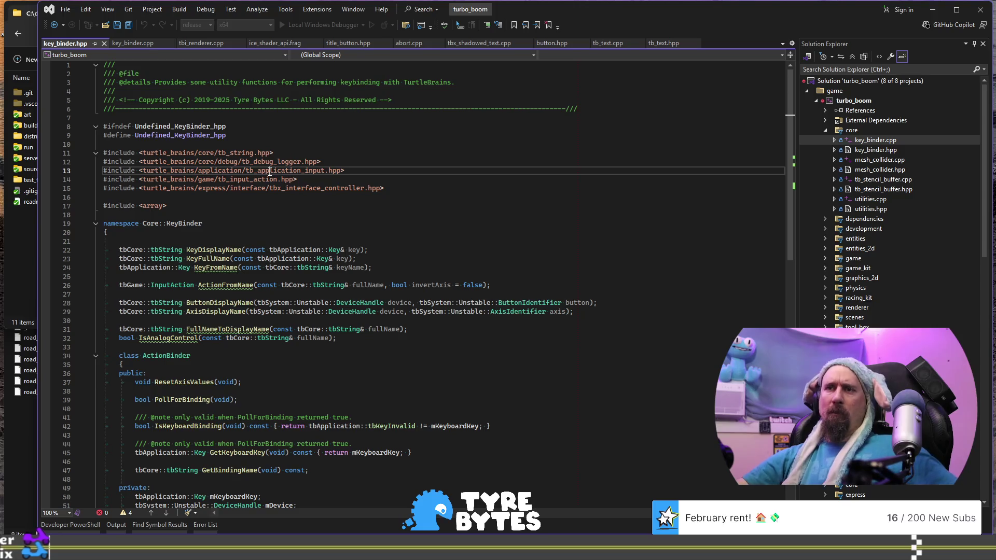
key("ctrl+k")
key("ctrl+o")
Scroll to ActionFromName and show the Error List with 0 errors and 6 warnings
scroll(269, 172, "down", 20)
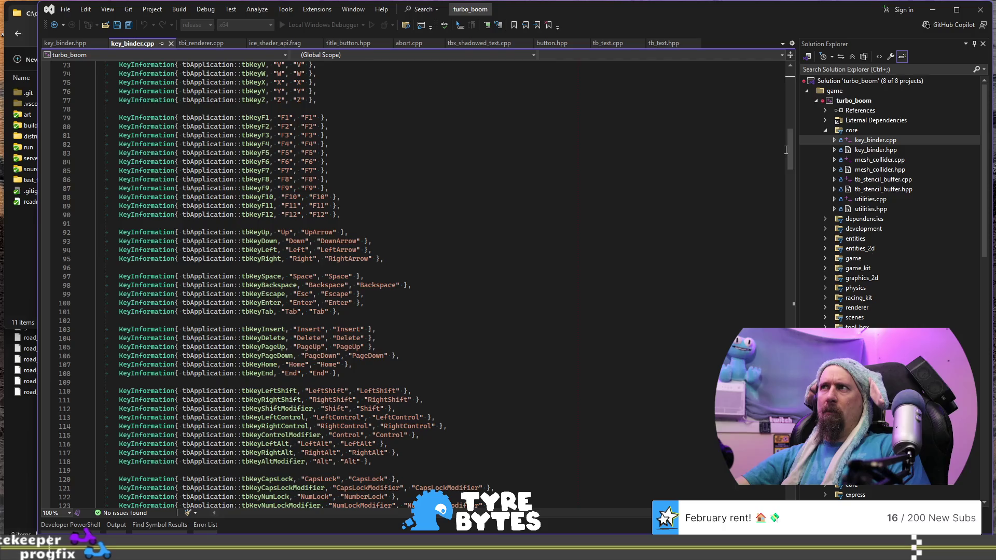
mouse_move(788, 154)
left_mouse_down()
mouse_move(780, 254)
mouse_move(777, 238)
left_mouse_up()
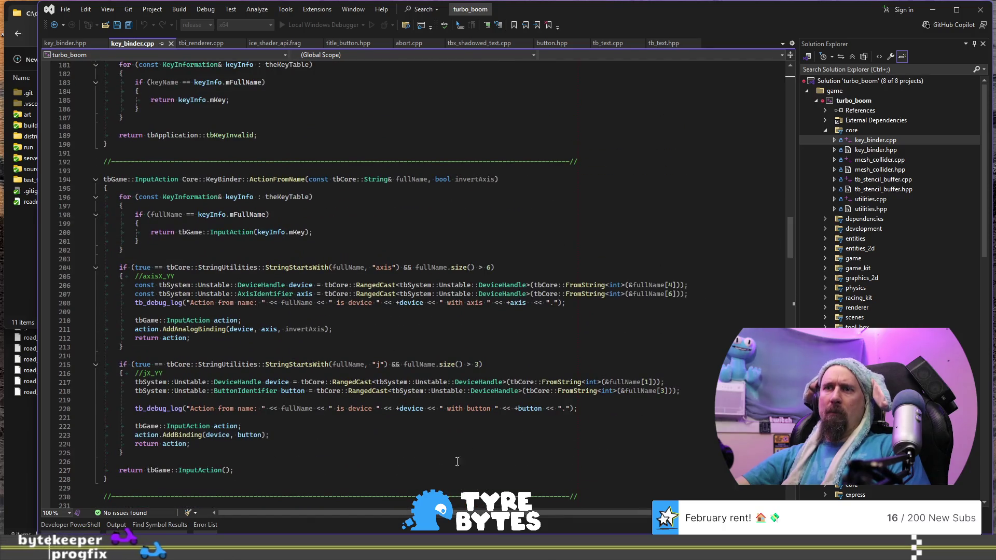
left_click(206, 524)
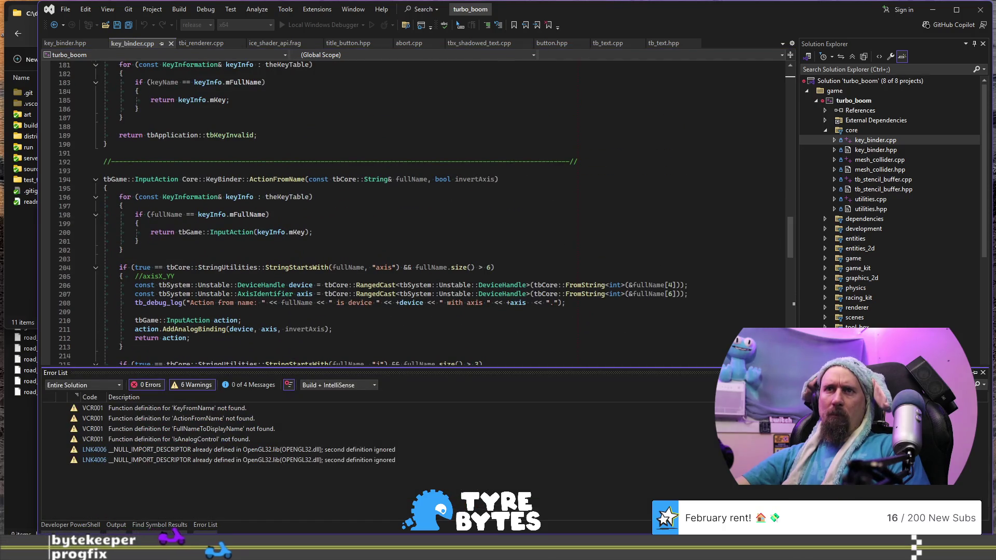
Read the build Output log, then return to ActionFromName in key_binder.cpp
key("ctrl+shift+b")
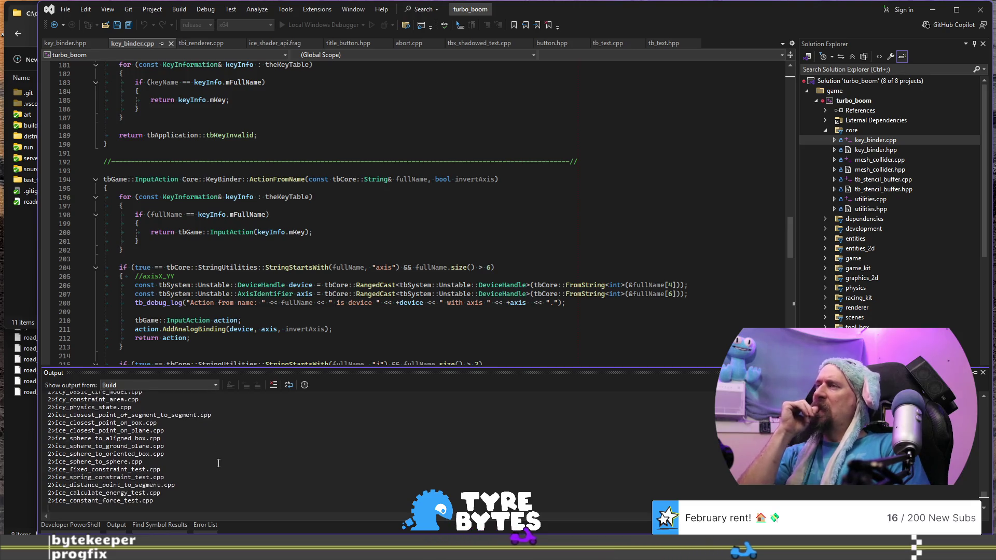
left_click(397, 243)
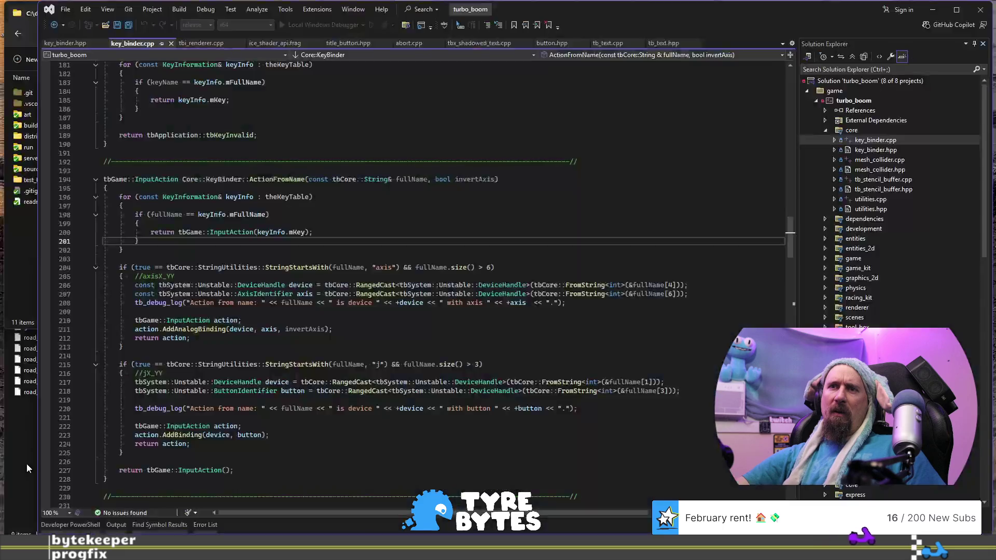
left_click(27, 463)
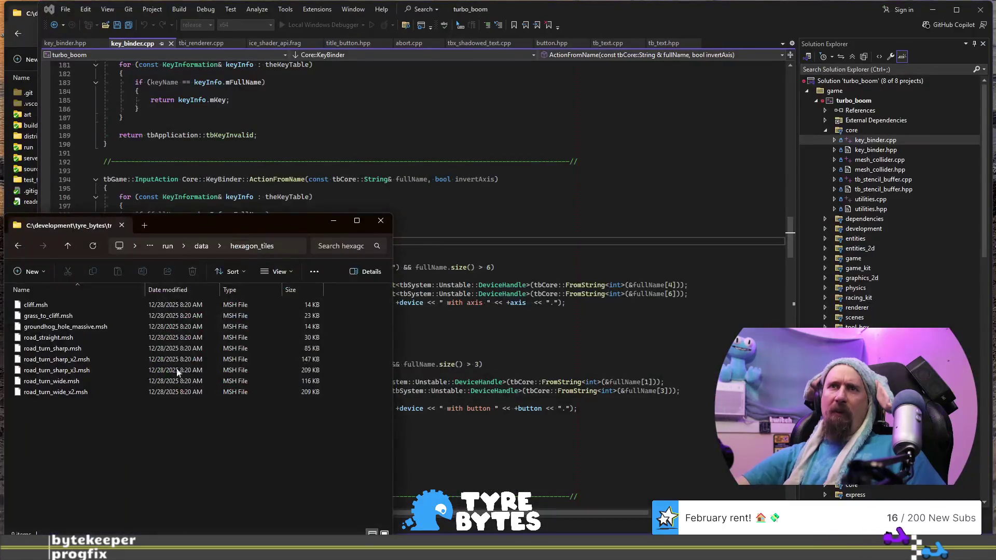
Navigate up to tyre_bytes and into the turbo_boom\build folder
left_click(164, 250)
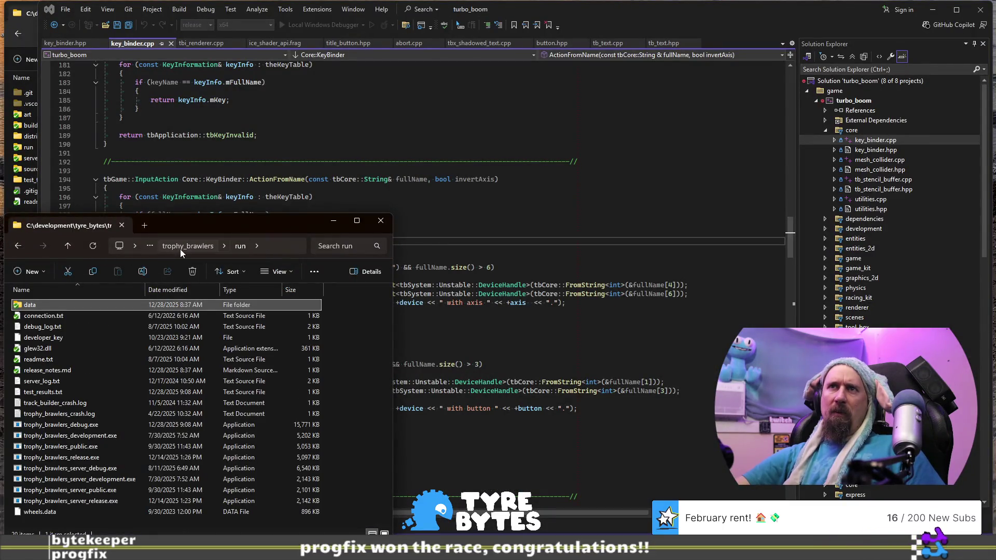
left_click(180, 249)
left_click(169, 250)
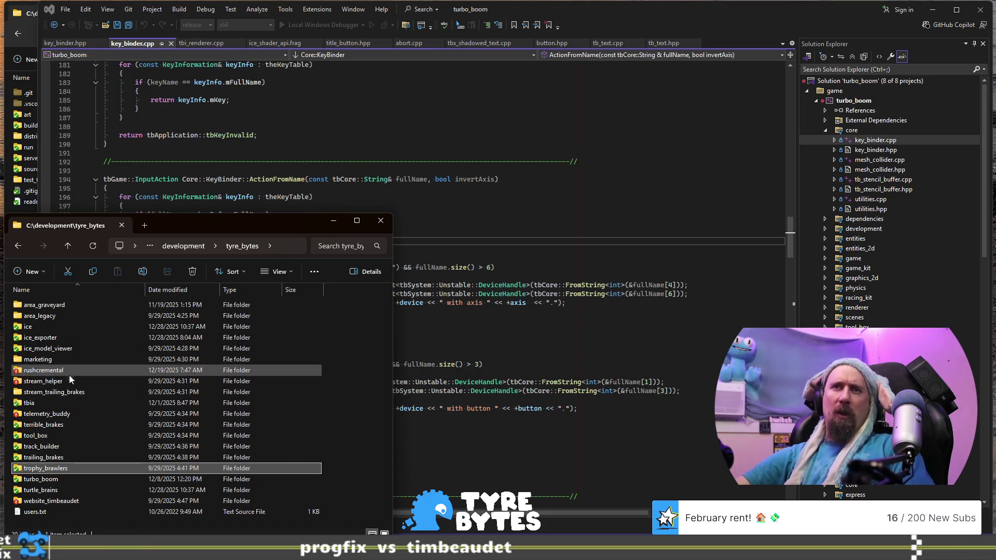
left_click(48, 481)
double_click(47, 482)
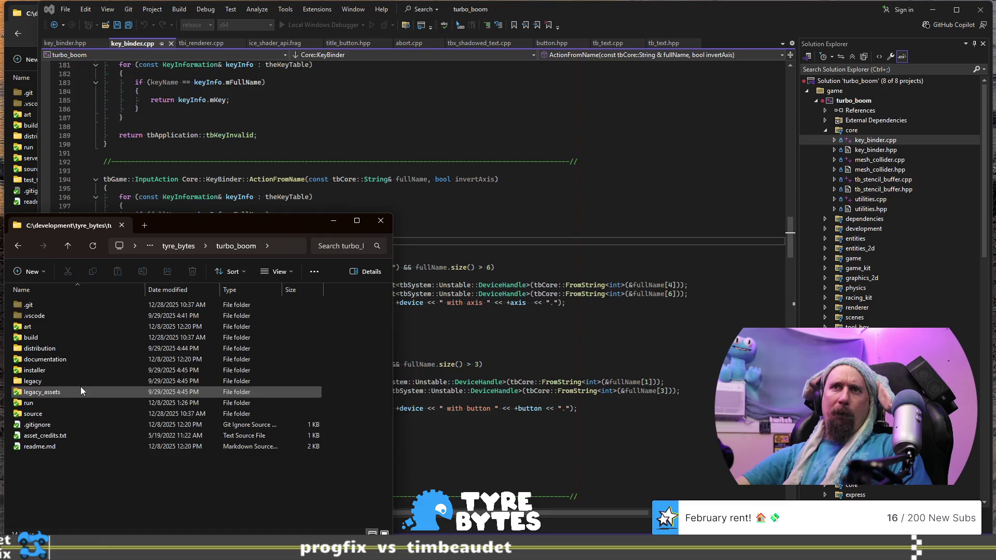
double_click(75, 337)
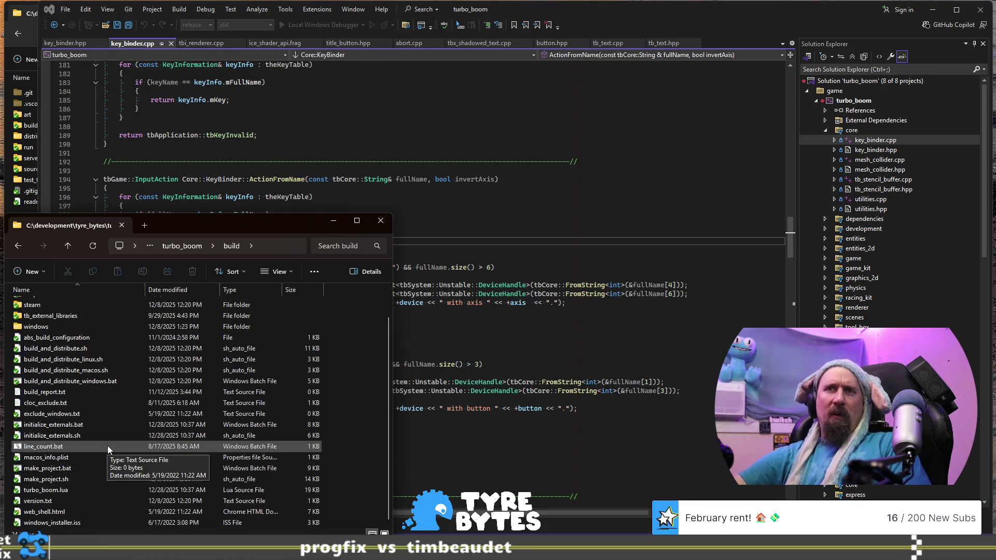
Open turbo_boom.lua in Visual Studio, look through it, and close it
scroll(108, 446, "down", 1)
left_click(40, 491)
mouse_move(40, 491)
left_mouse_down()
mouse_move(291, 381)
mouse_move(467, 270)
mouse_move(510, 185)
left_mouse_up()
scroll(465, 204, "down", 20)
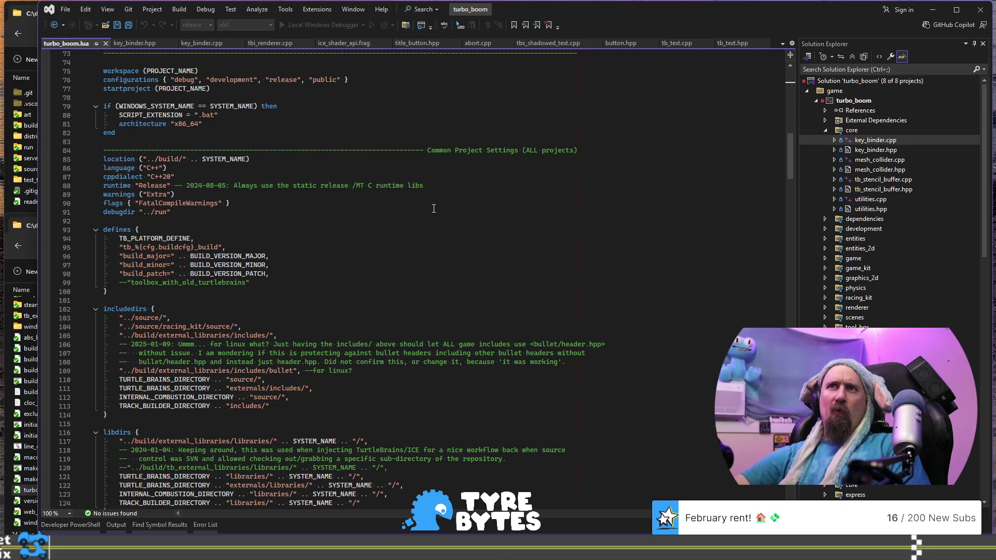
left_click(105, 43)
Open initialize_externals.bat from the build folder in Visual Studio
left_click(26, 359)
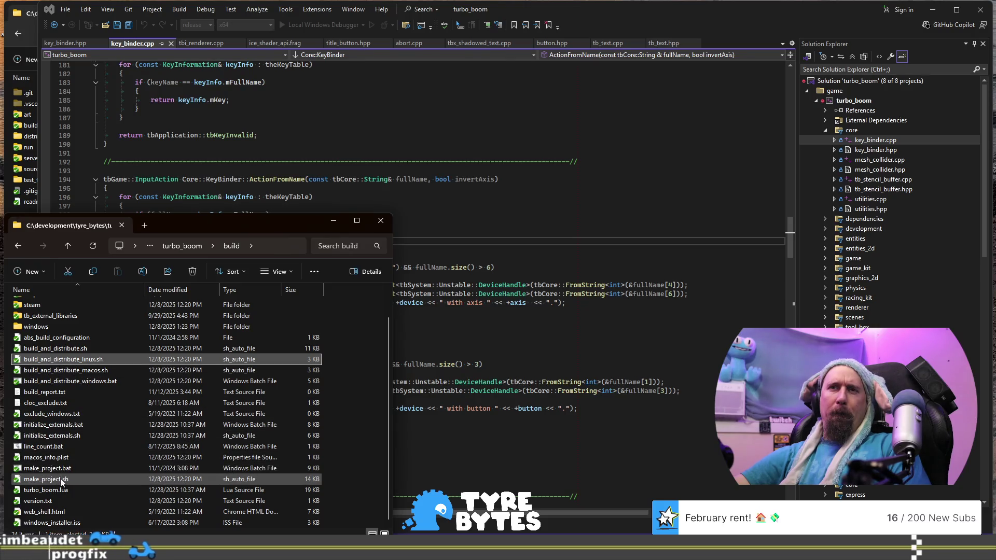
left_click_drag(51, 428, 565, 262)
left_click(561, 252)
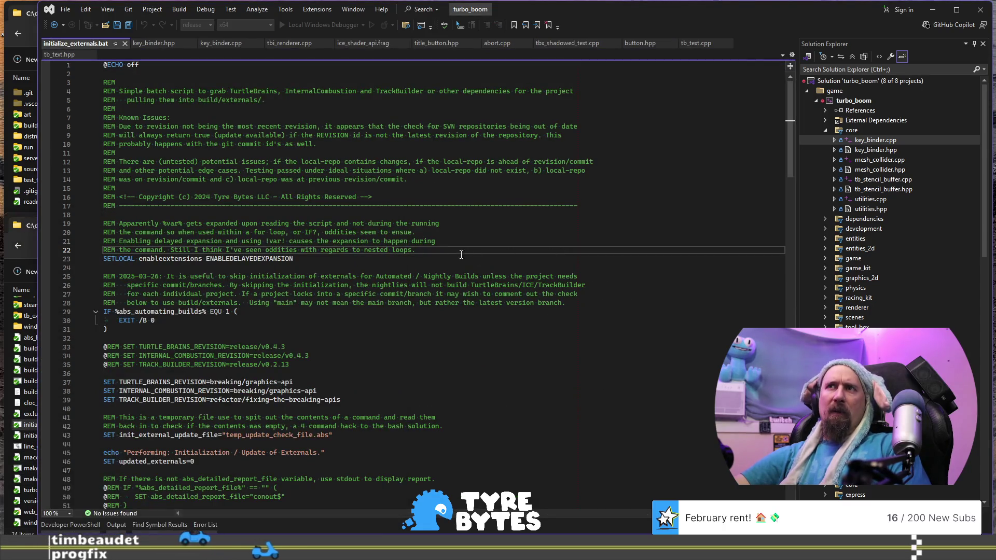
Change TURTLE_BRAINS_REVISION from breaking/graphics-api to main
double_click(368, 379)
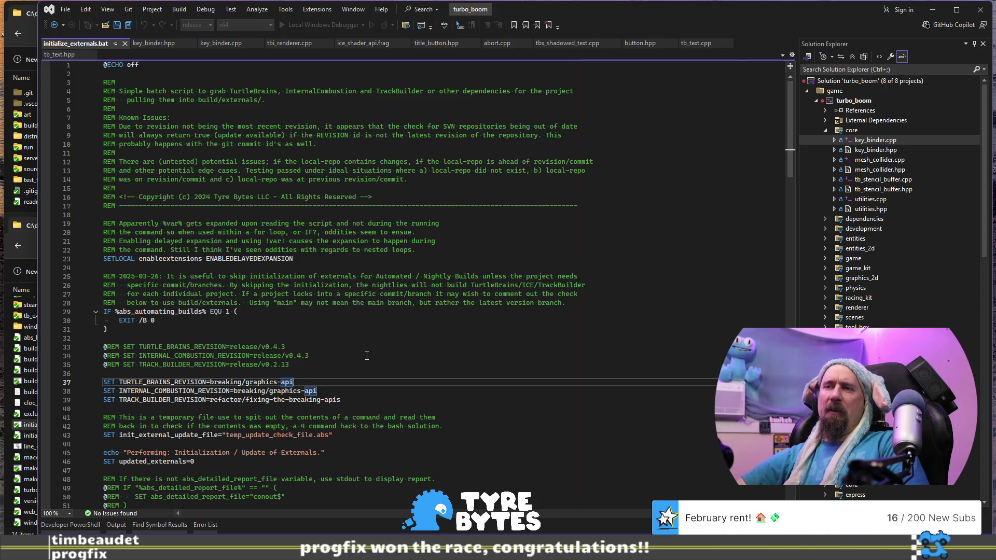
key("ctrl+shift+Left")
key("ctrl+shift+Left")
key("ctrl+shift+Left")
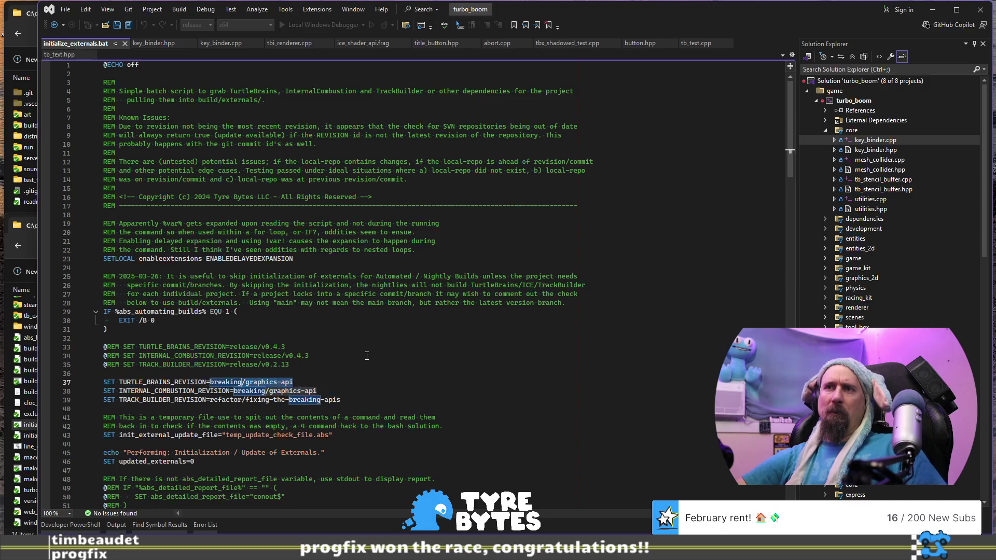
type("main")
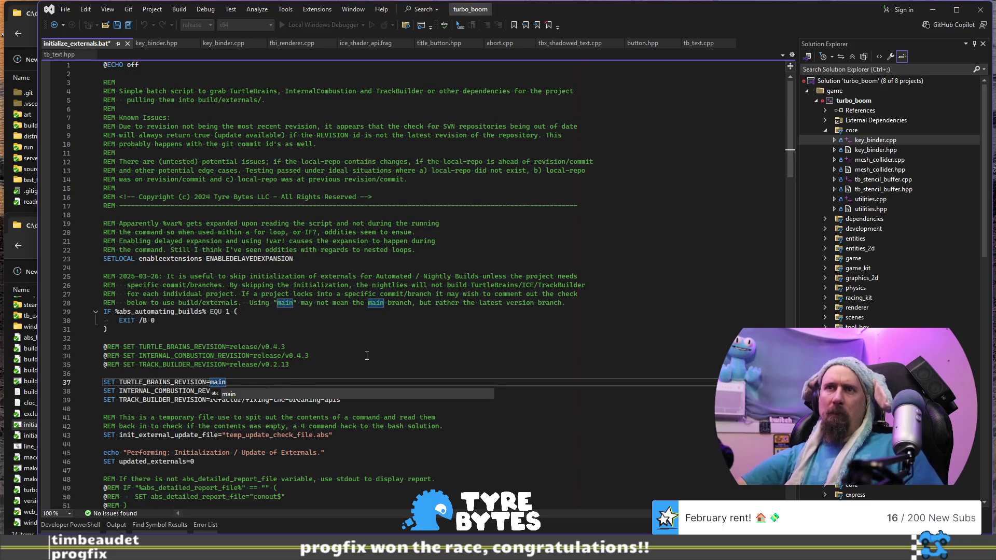
key("Escape")
Set INTERNAL_COMBUSTION_REVISION to main and save initialize_externals.bat
key("Down")
key("End")
key("ctrl+shift+Left")
key("ctrl+shift+Left")
key("ctrl+shift+Left")
type("m")
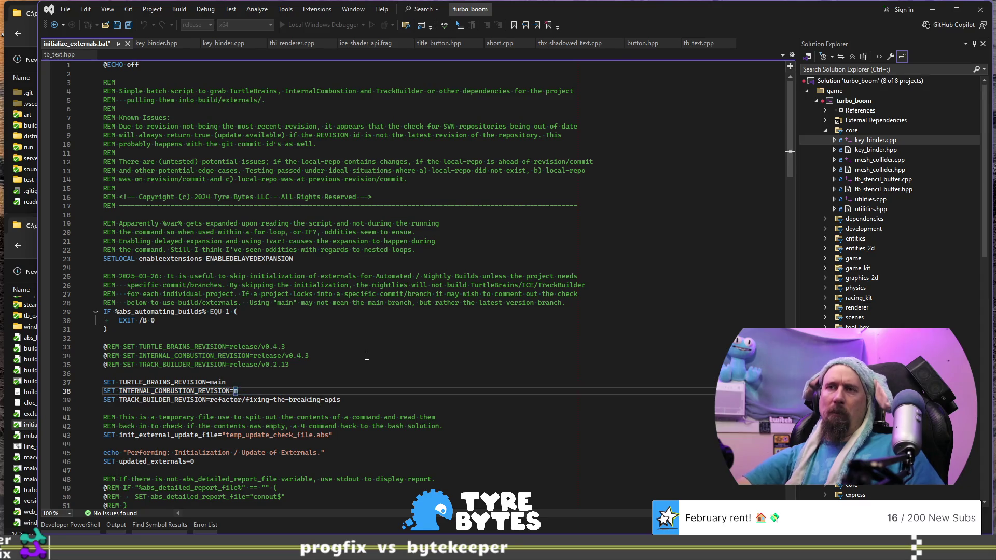
type("ain")
key("Escape")
key("ctrl+s")
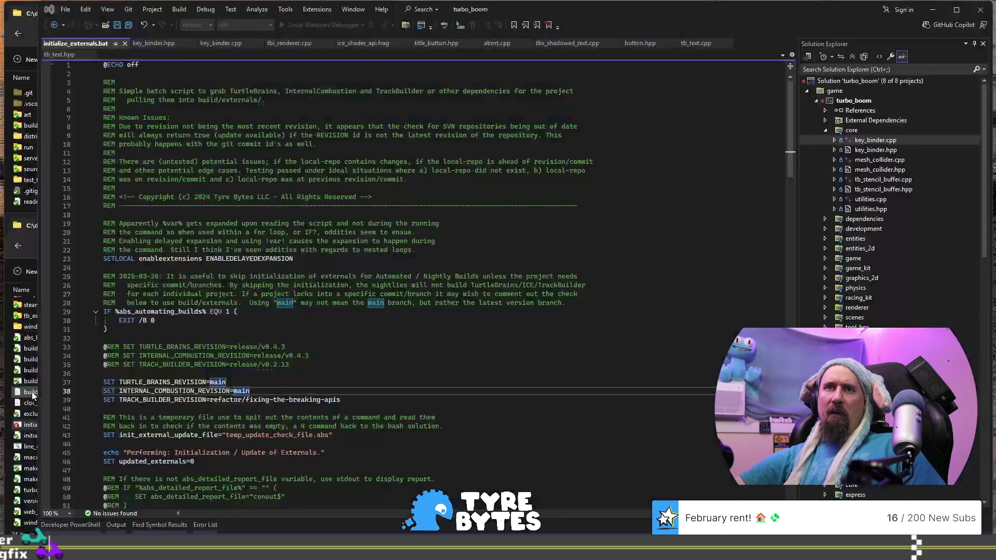
left_click(43, 434)
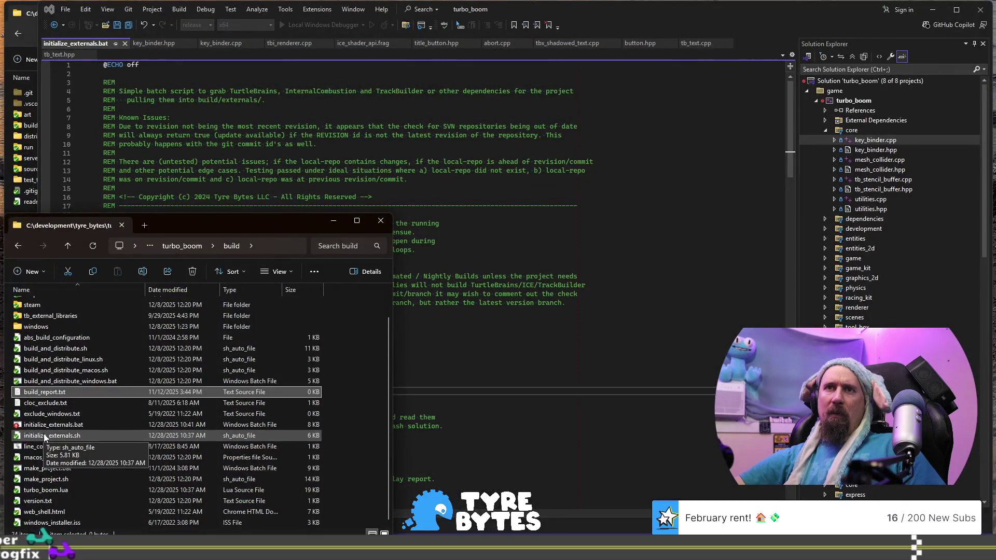
Open initialize_externals.sh and set INTERNAL_COMBUSTION_REVISION to main
key("Return")
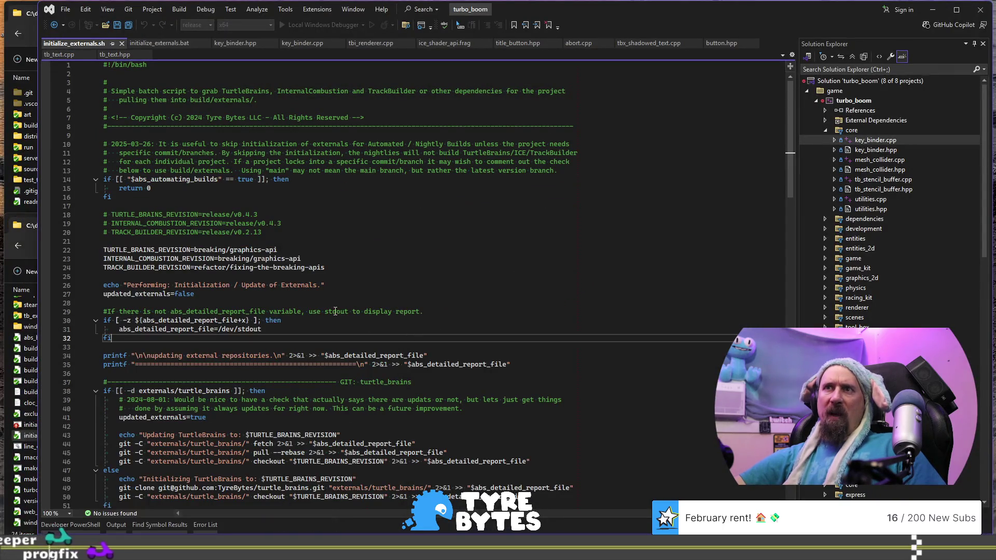
left_click(357, 260)
key("ctrl+shift+Left")
key("ctrl+shift+Left")
key("ctrl+shift+Left")
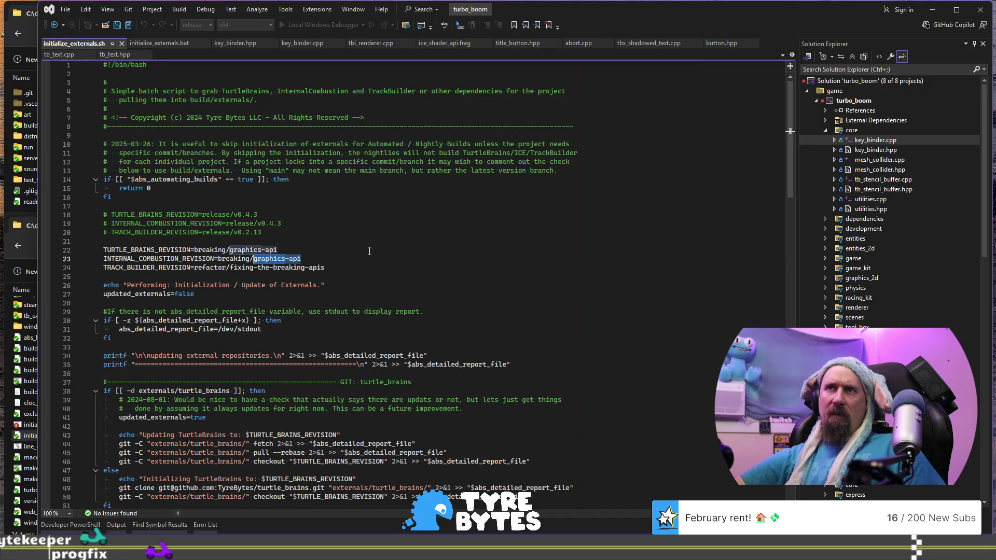
type("main")
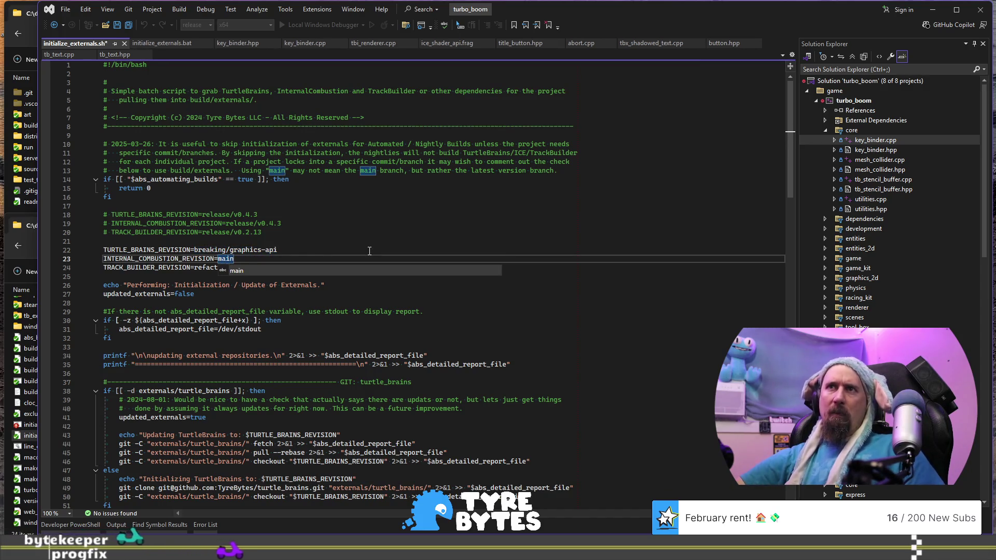
key("Escape")
Set TURTLE_BRAINS_REVISION to main and save initialize_externals.sh
key("Up")
key("ctrl+Left")
key("ctrl+Left")
key("ctrl+shift+Right")
key("shift+End")
type("main")
key("ctrl+s")
Show the Error List with the build's 0 errors and 8 warnings
left_click(372, 239)
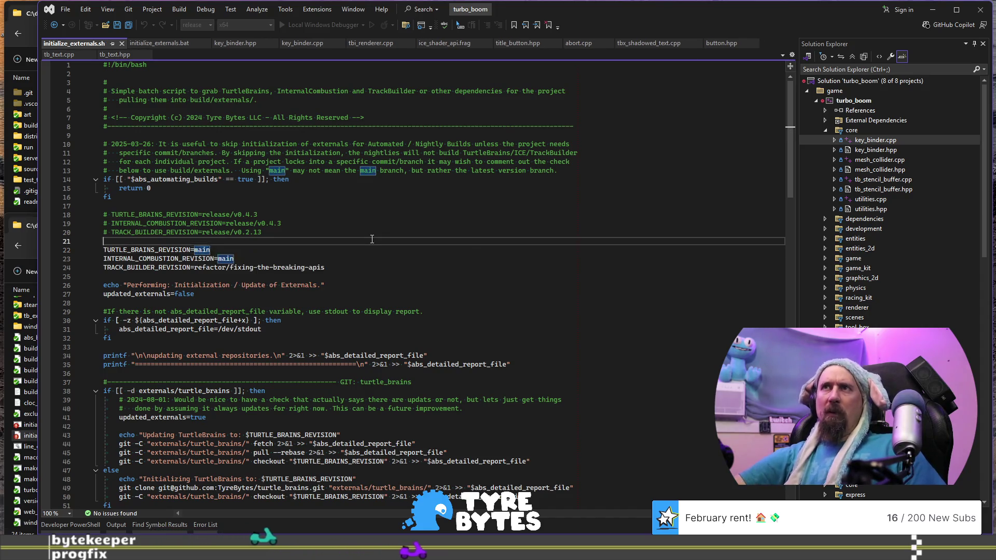
key("alt+Tab")
key("alt+Tab")
key("alt+Tab")
key("Escape")
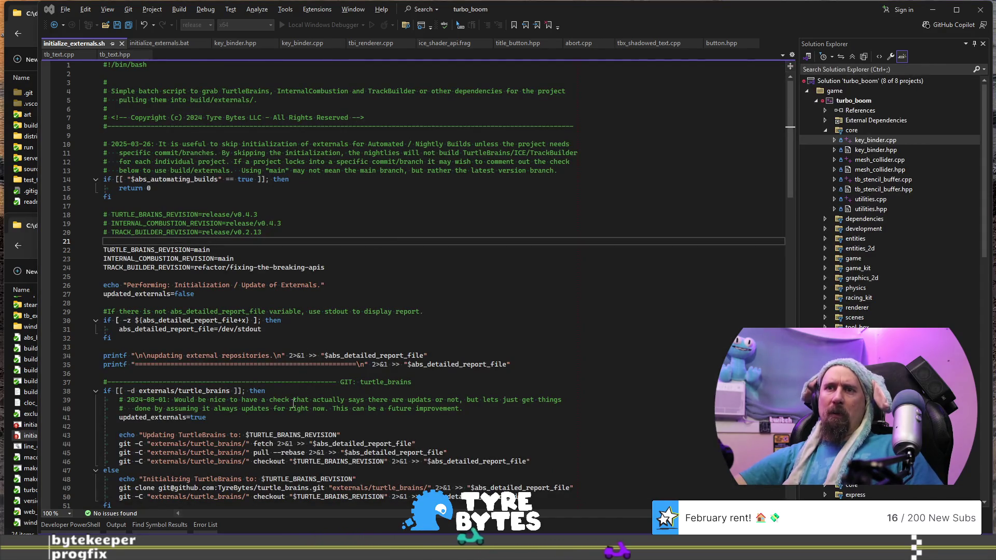
left_click(198, 526)
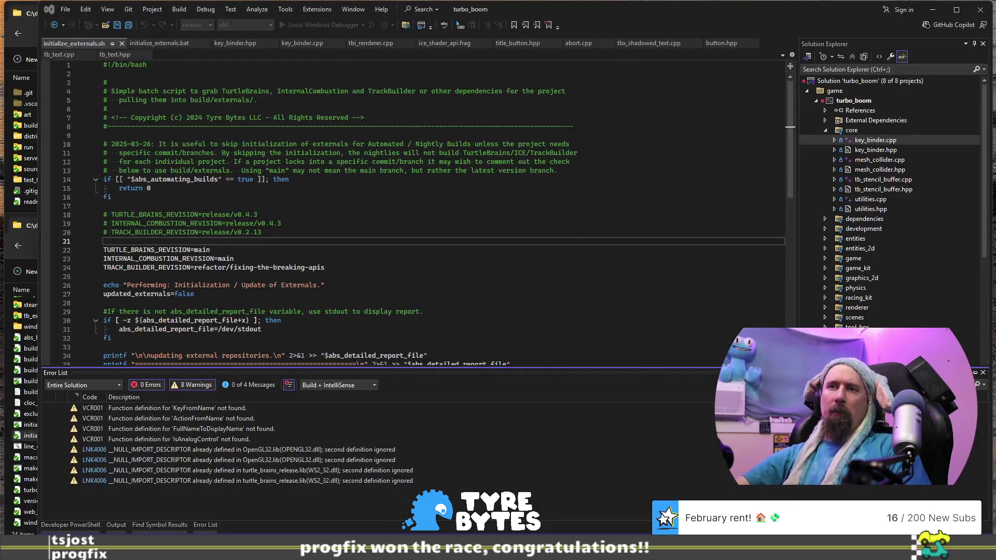
Switch the bottom panel from the Error List to the build Output log
left_click(116, 524)
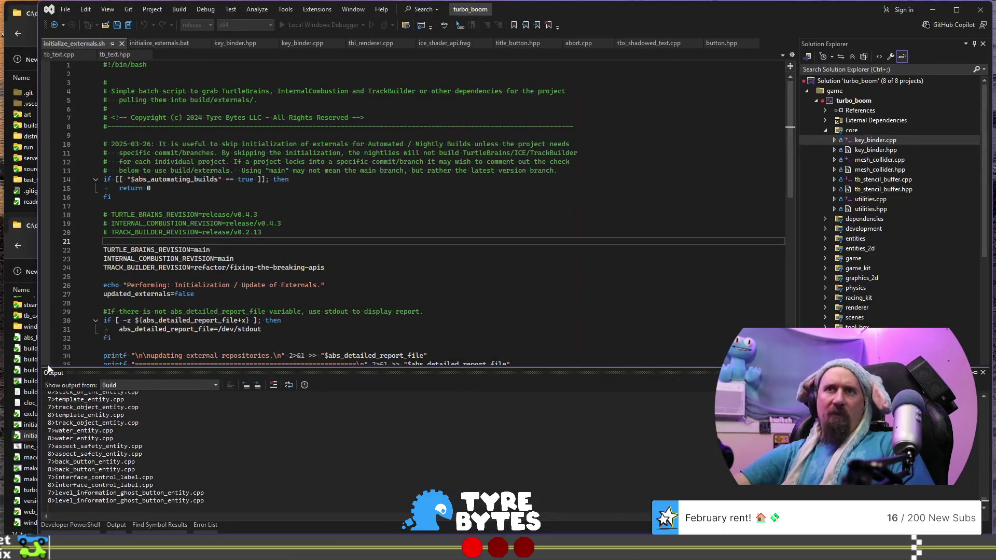
left_click(27, 359)
Go up to tyre_bytes, into stream_helper\build, and open initialize_externals.bat in Visual Studio
left_click(177, 245)
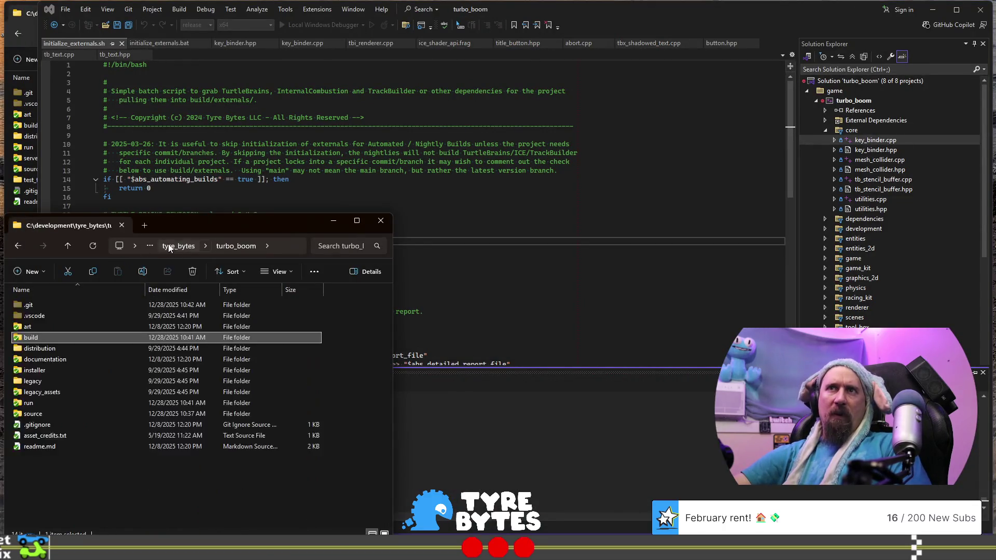
left_click(177, 245)
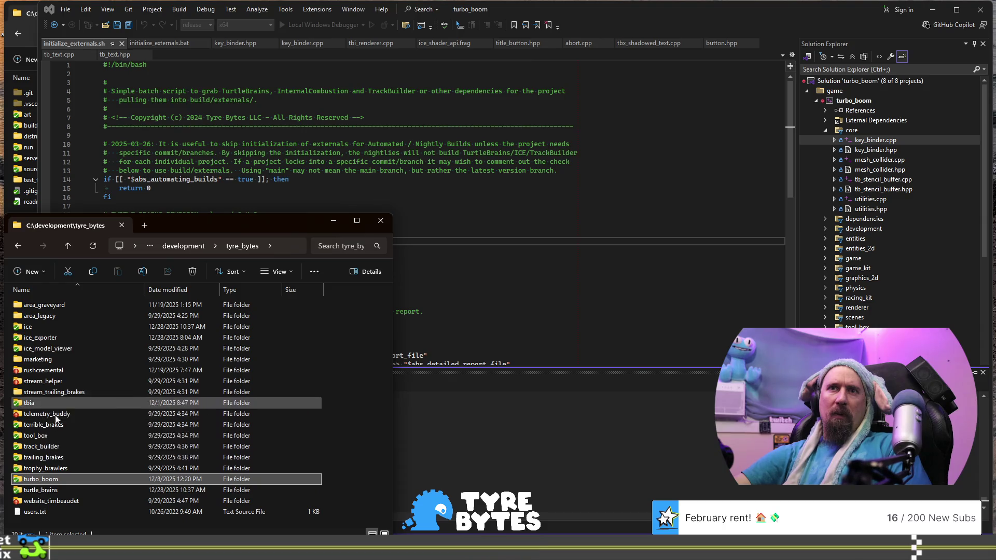
double_click(60, 381)
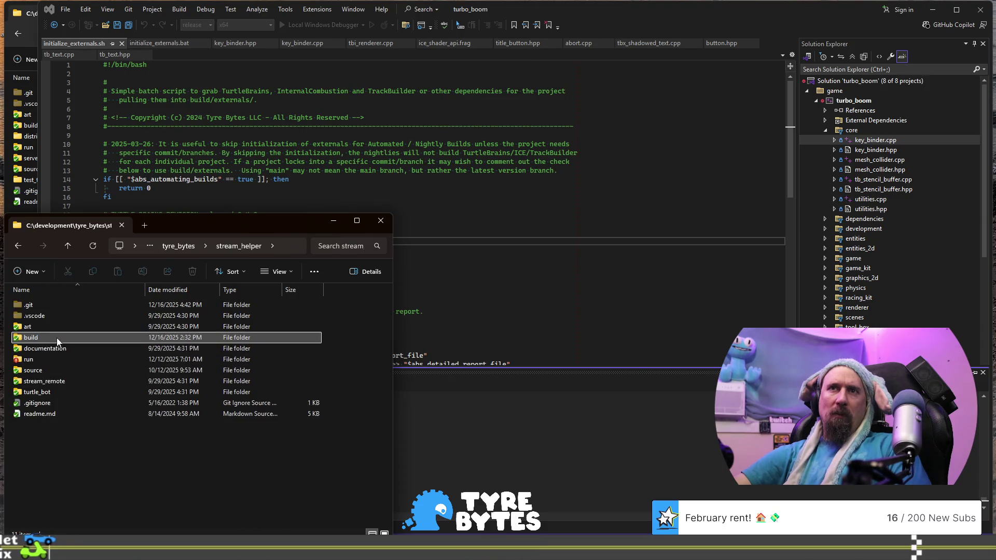
double_click(57, 338)
mouse_move(60, 376)
left_mouse_down()
mouse_move(380, 253)
mouse_move(456, 235)
left_mouse_up()
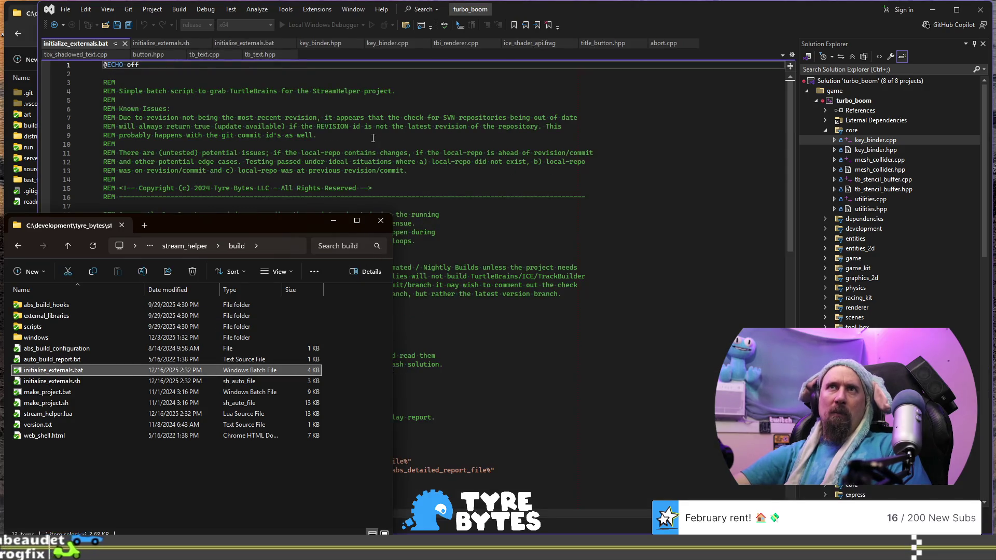
Replace breaking-graphics-api with main for TURTLE_BRAINS_REVISION in the .bat and save
key("Down")
key("Down")
key("Down")
scroll(397, 292, "down", 1)
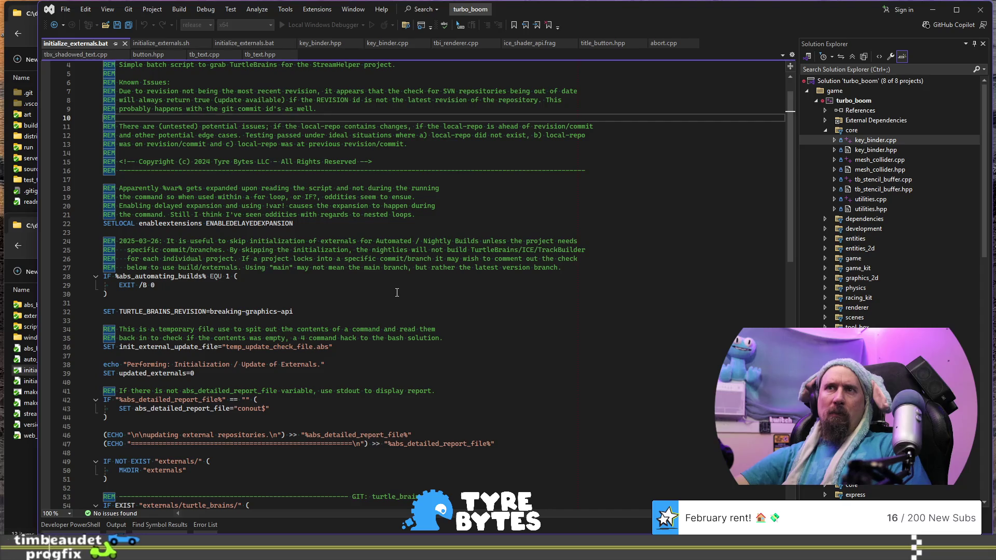
scroll(397, 293, "down", 1)
left_click(347, 284)
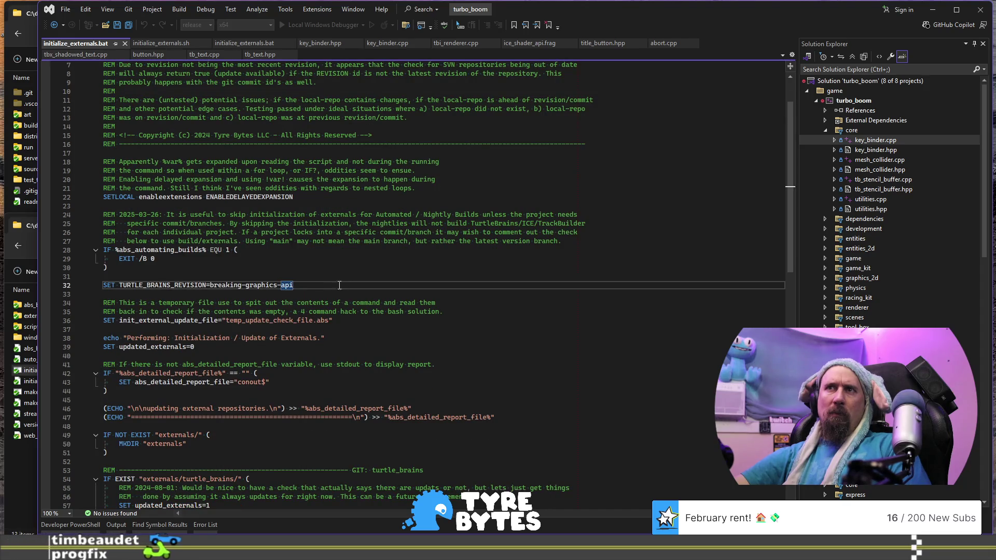
key("ctrl+shift+Left")
key("ctrl+shift+Left")
key("ctrl+shift+Left")
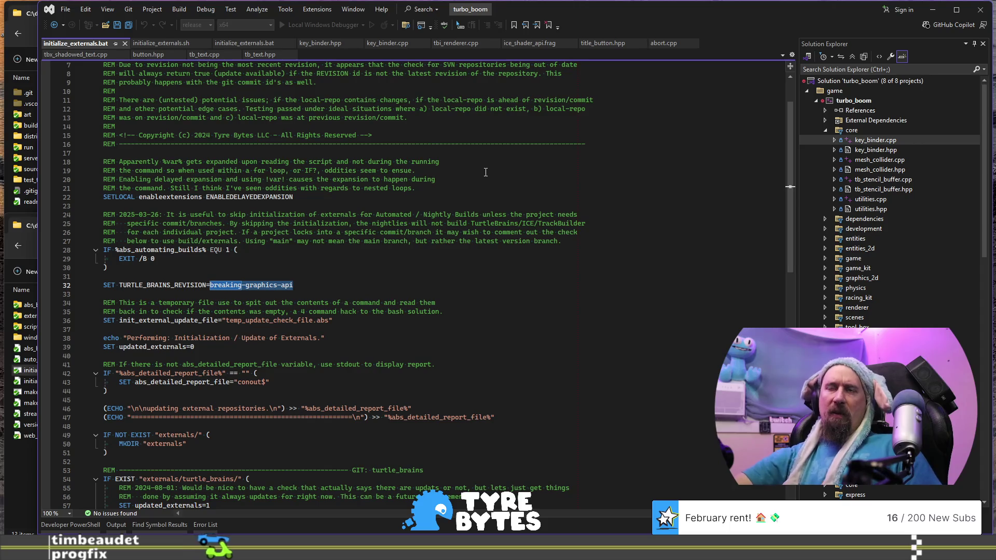
type("main")
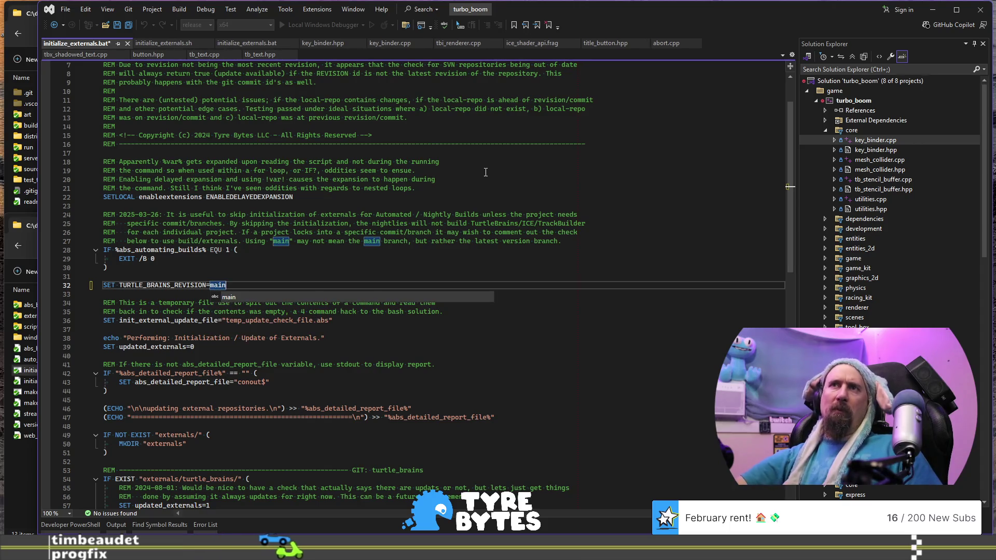
key("Escape")
key("ctrl+s")
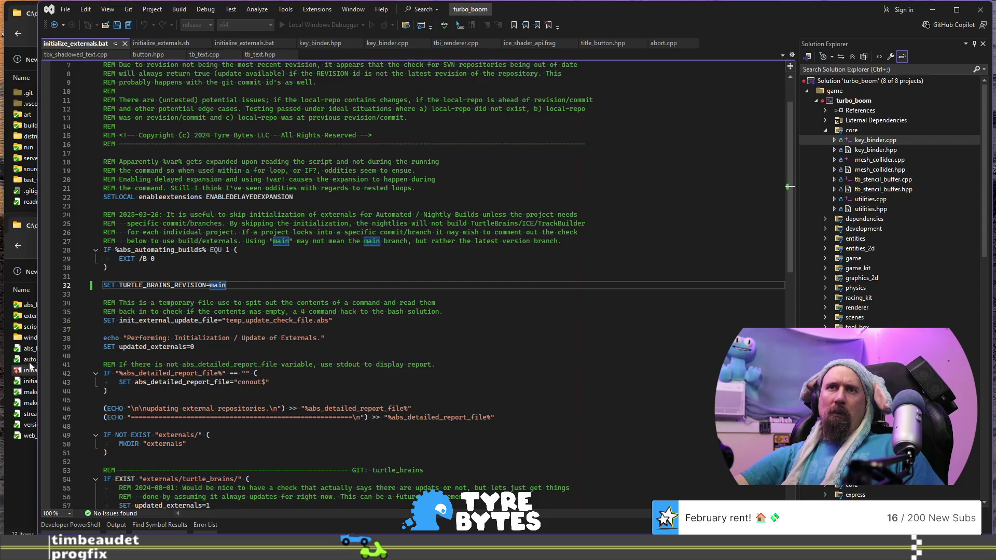
Open stream_helper's initialize_externals.sh and replace breaking-graphics-api with main
left_click(33, 365)
left_click_drag(56, 385, 460, 349)
left_click(434, 193)
double_click(383, 210)
left_click(193, 206, "shift")
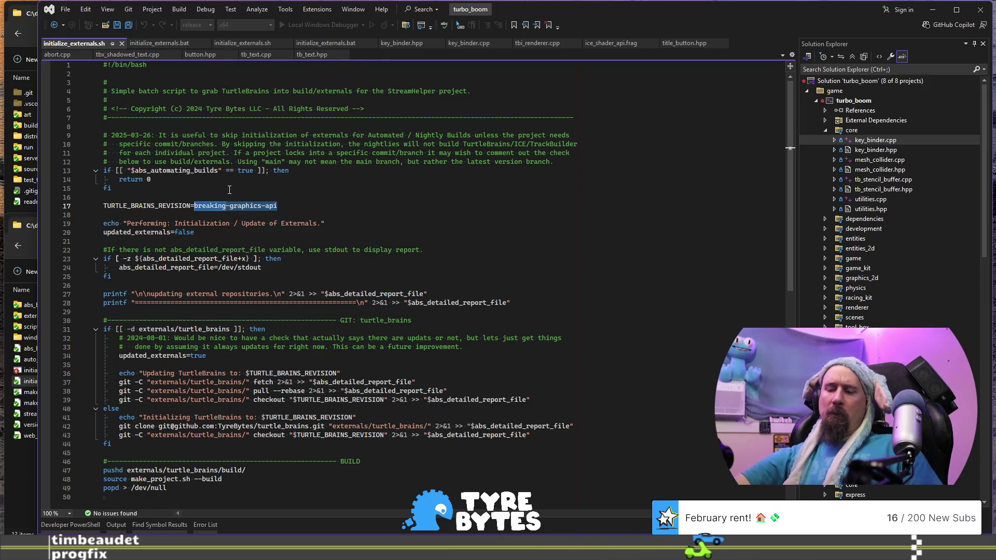
type("main")
left_click(354, 144)
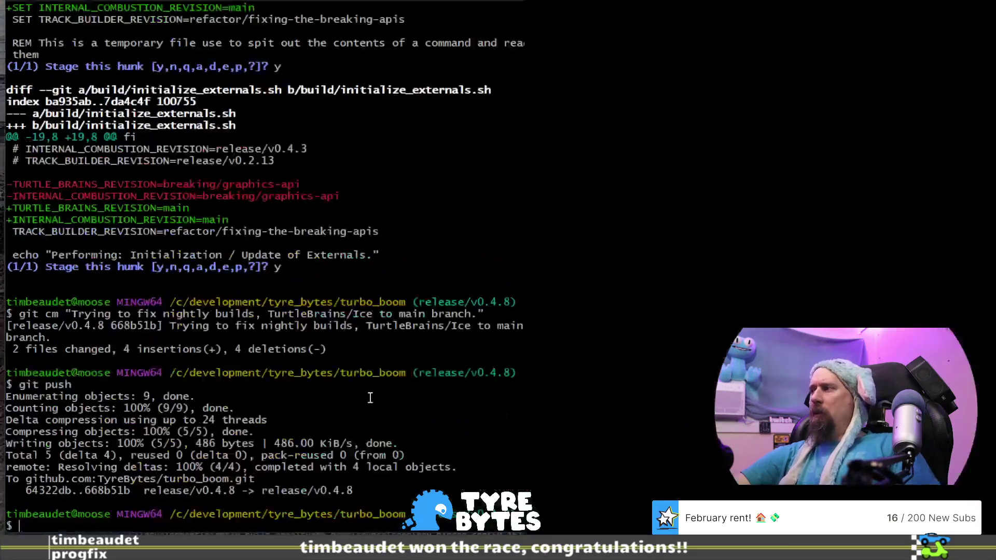
Start a cd command toward ../stream_helper, erasing the mistyped characters
type("cd ,,.")
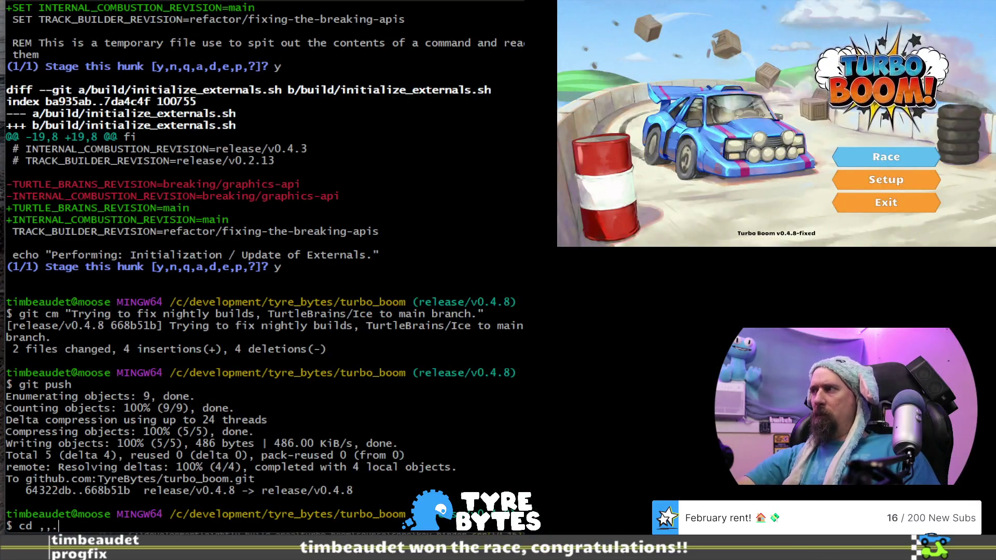
key("BackSpace")
key("BackSpace")
key("BackSpace")
type("./")
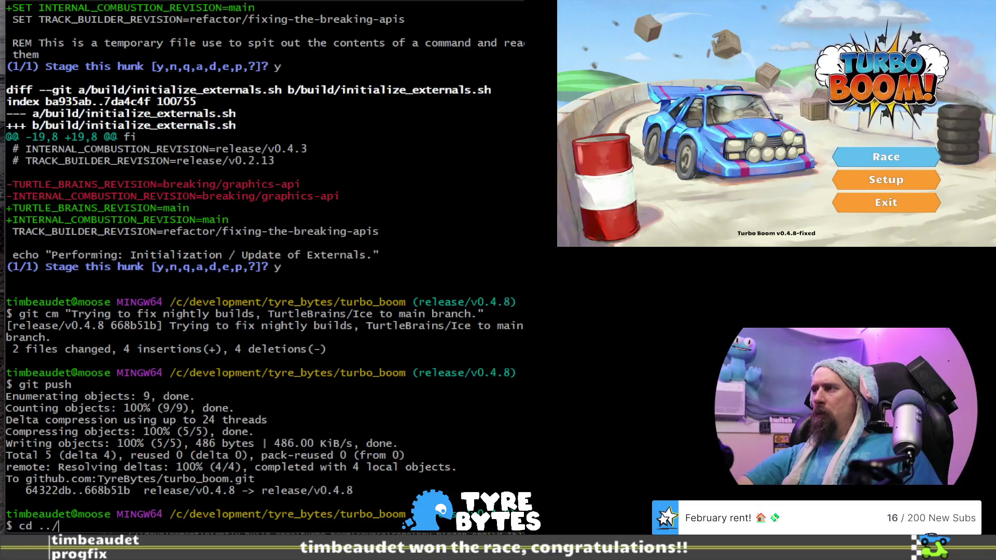
Complete the path and change into the stream_helper folder
type("stream_h")
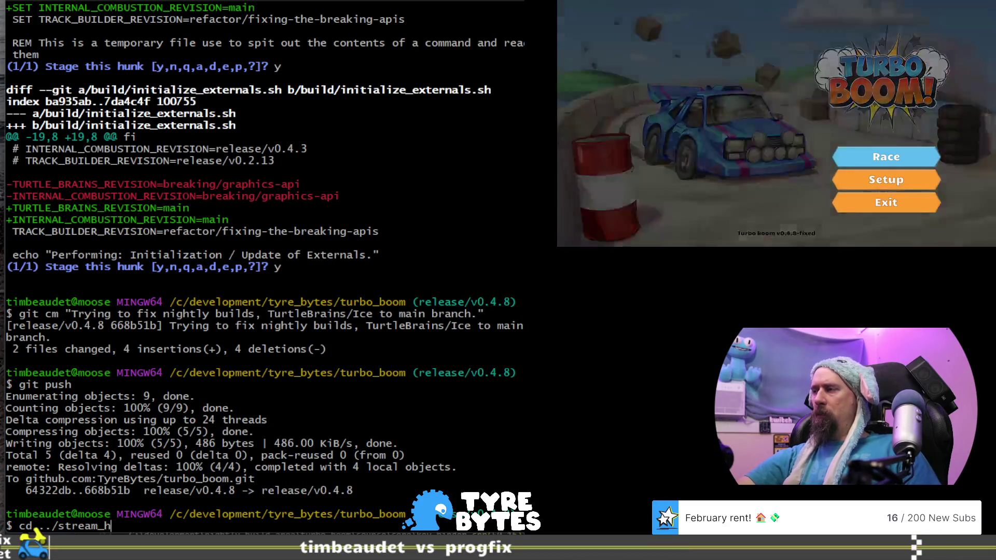
key("Tab")
key("Return")
Run git st to see the modified scripts, then git lg --all for the branch graph
type("git st")
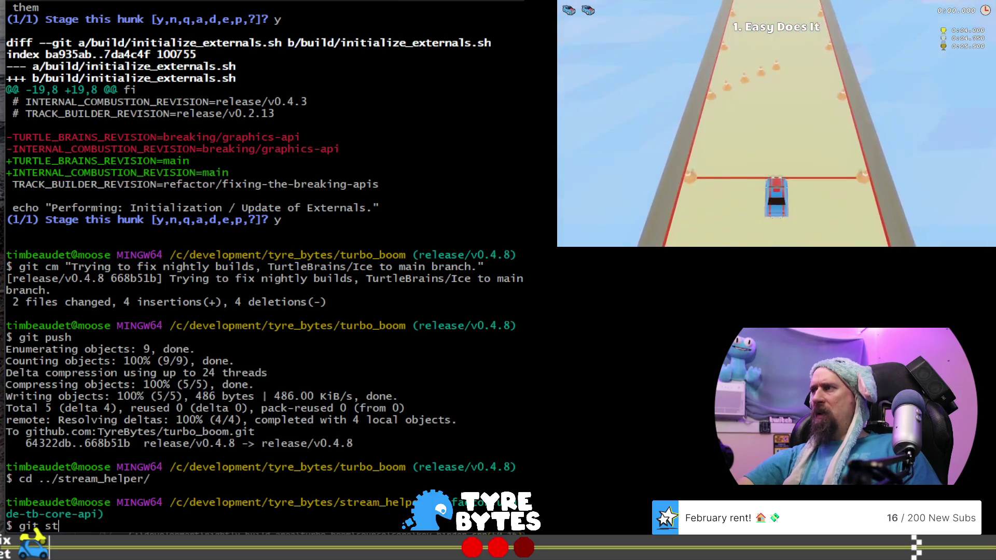
key("Return")
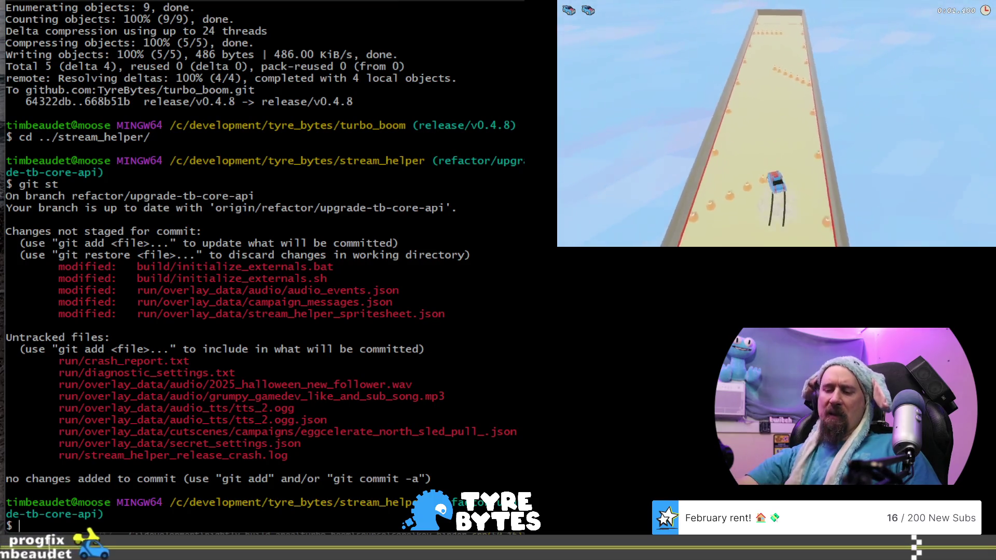
type("git lg --all")
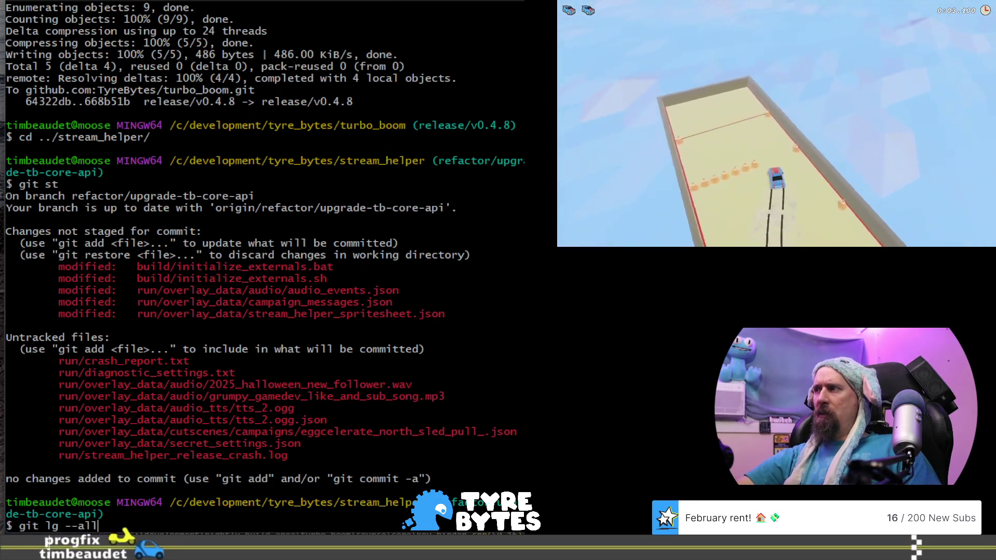
key("Return")
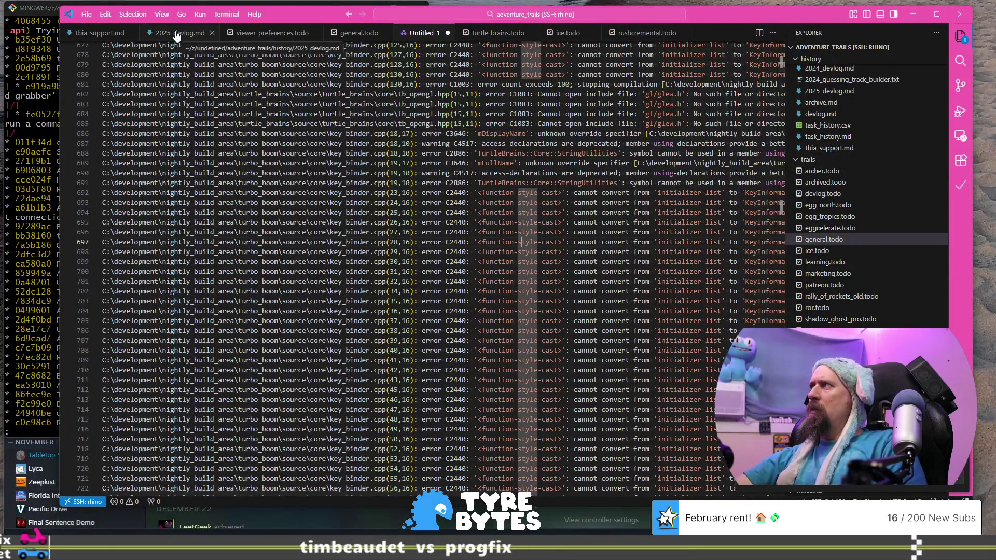
Scroll through the Untitled-1 nightly build log, reviewing the stream_helper and turbo_boom build failures
left_click(782, 204)
left_click_drag(781, 220, 785, 487)
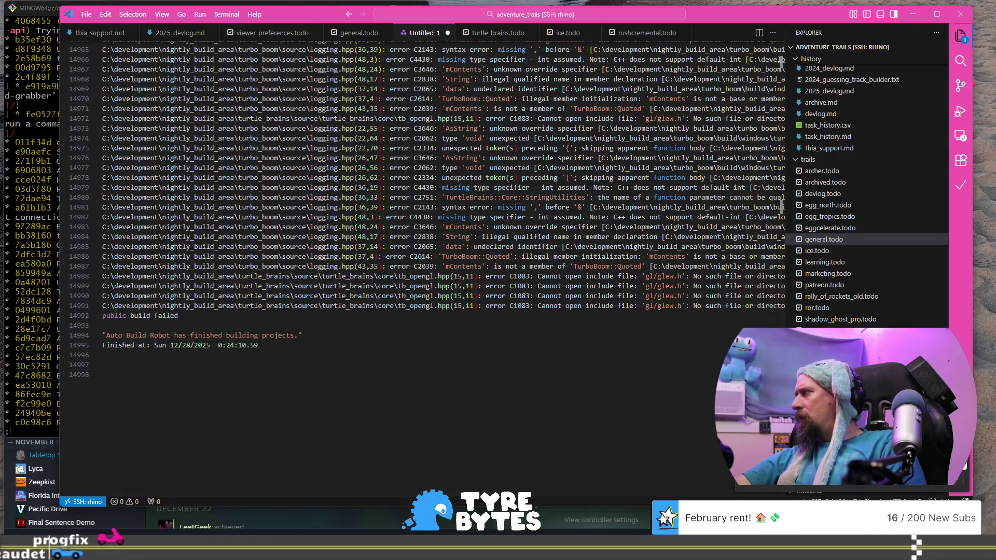
scroll(785, 493, "up", 10)
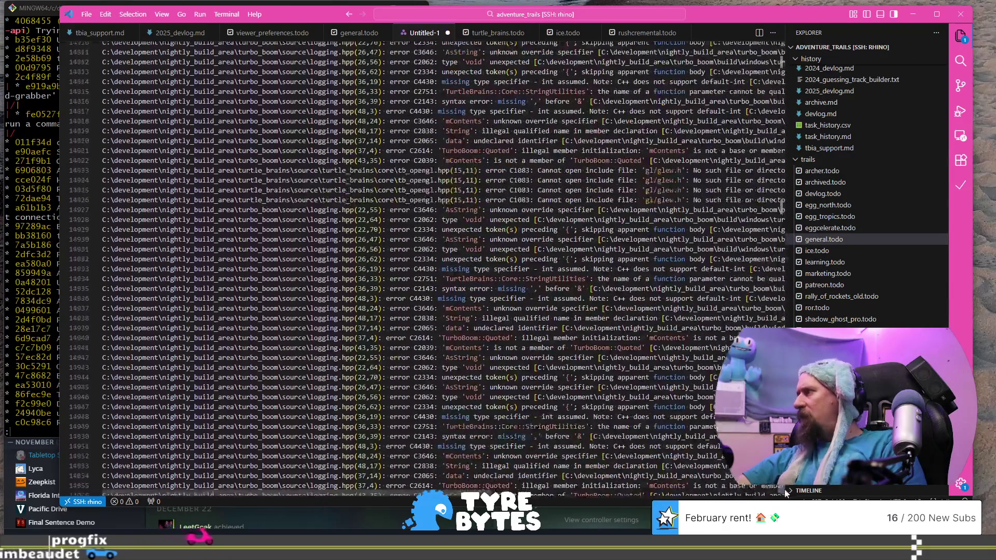
left_click_drag(785, 493, 796, 59)
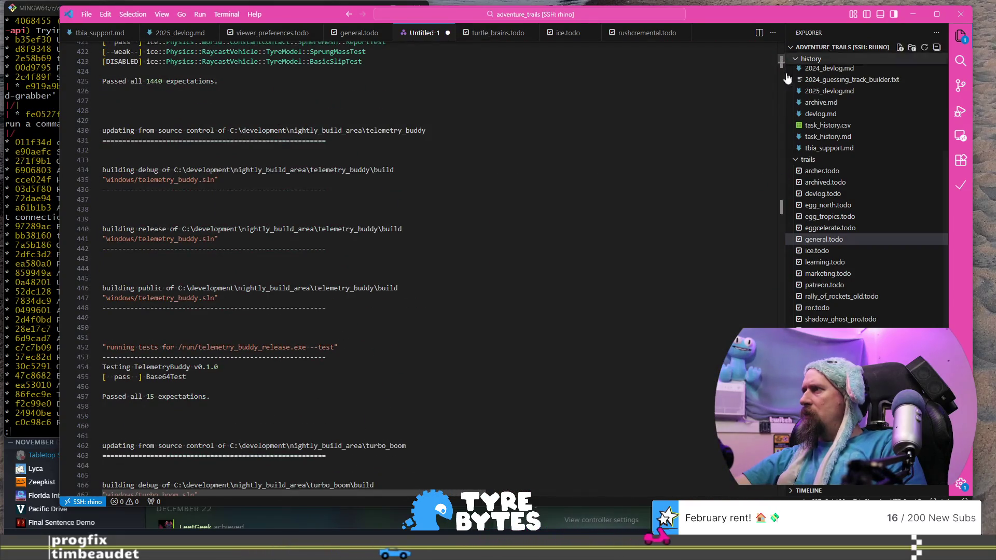
scroll(655, 166, "down", 7)
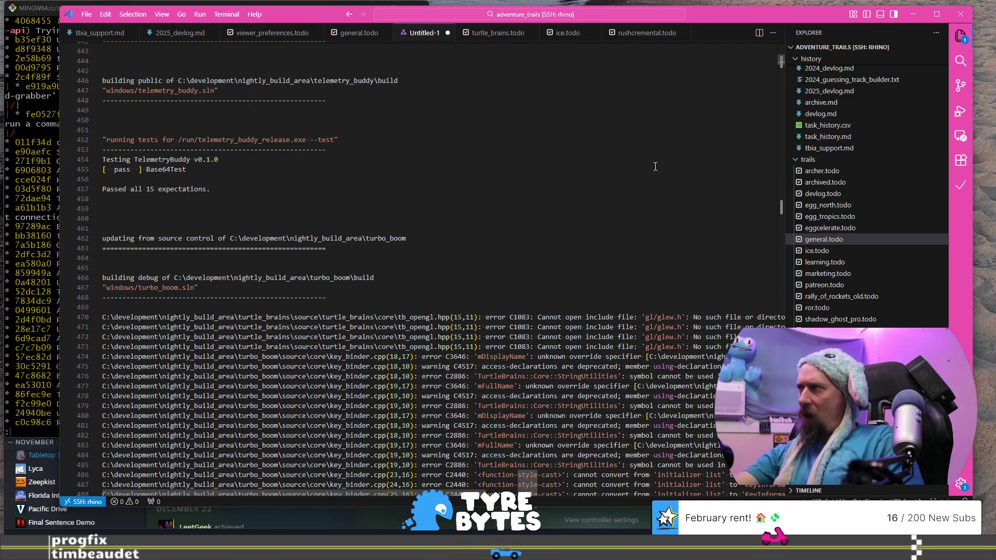
scroll(306, 156, "up", 16)
scroll(306, 155, "up", 20)
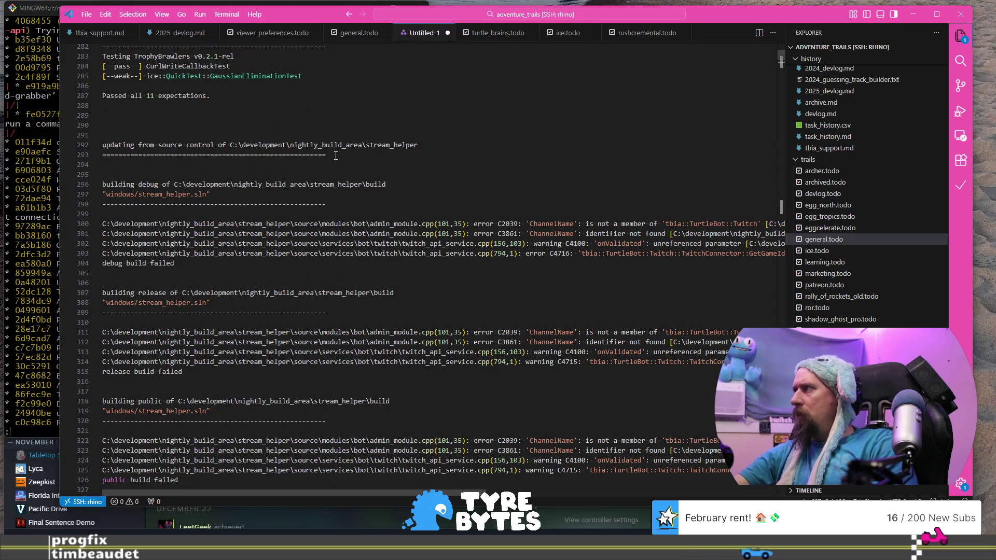
scroll(336, 155, "down", 1)
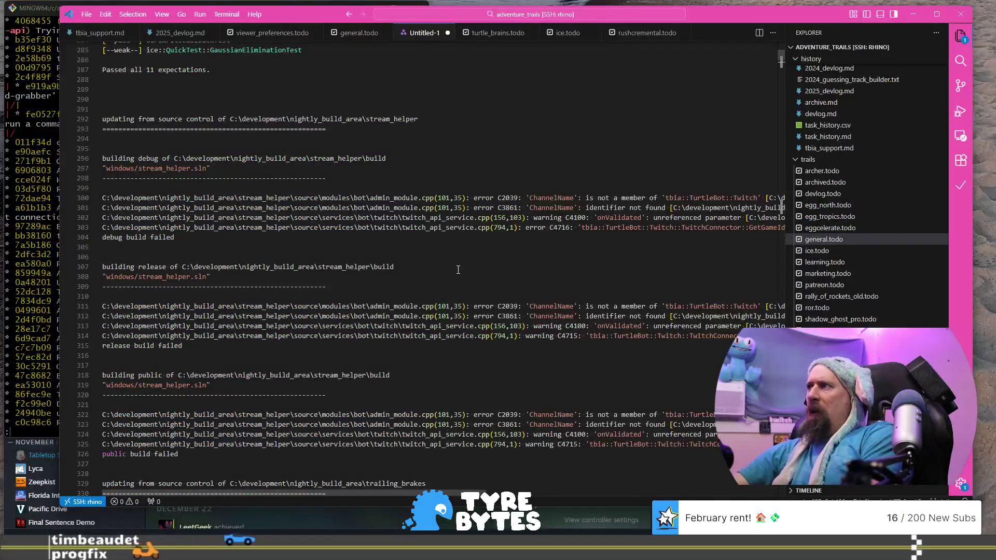
scroll(458, 264, "up", 5)
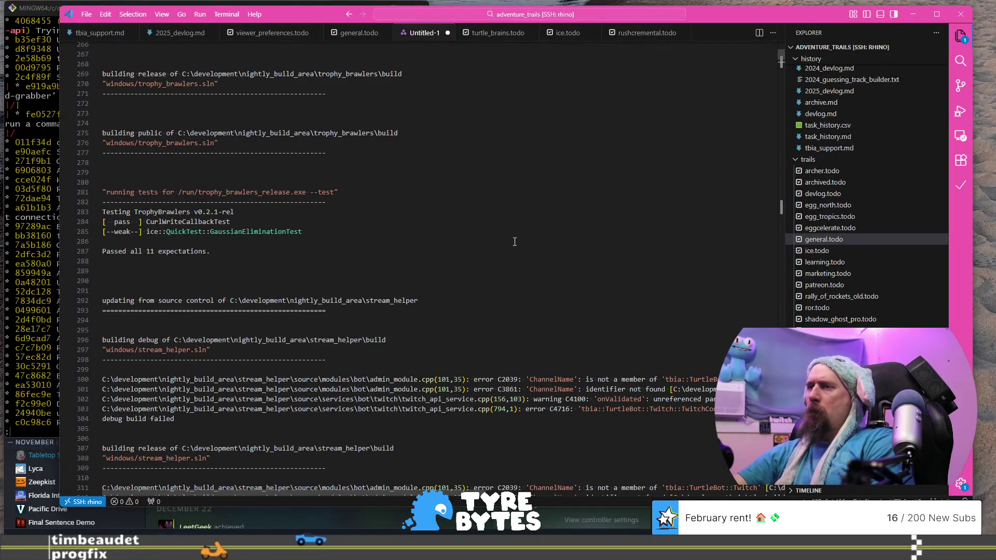
Glance at initialize_externals.sh in Visual Studio, then return to the top of the build log
key("alt+Tab")
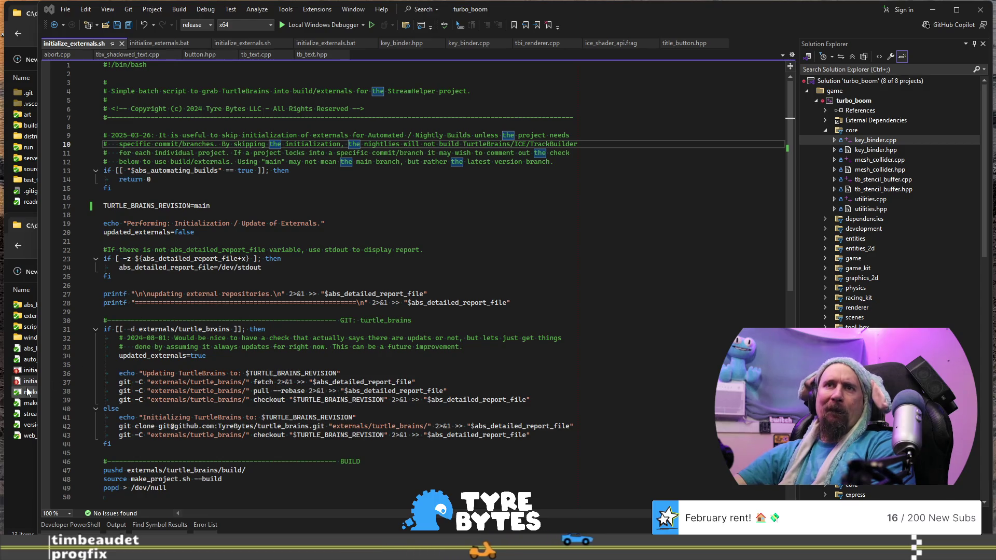
key("alt+Tab")
scroll(415, 260, "up", 8)
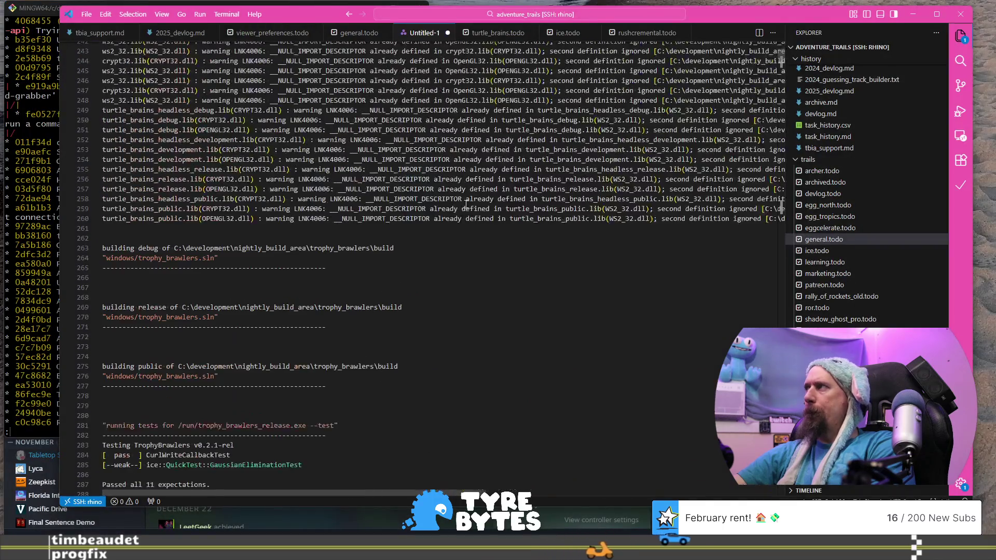
left_click_drag(781, 58, 778, 36)
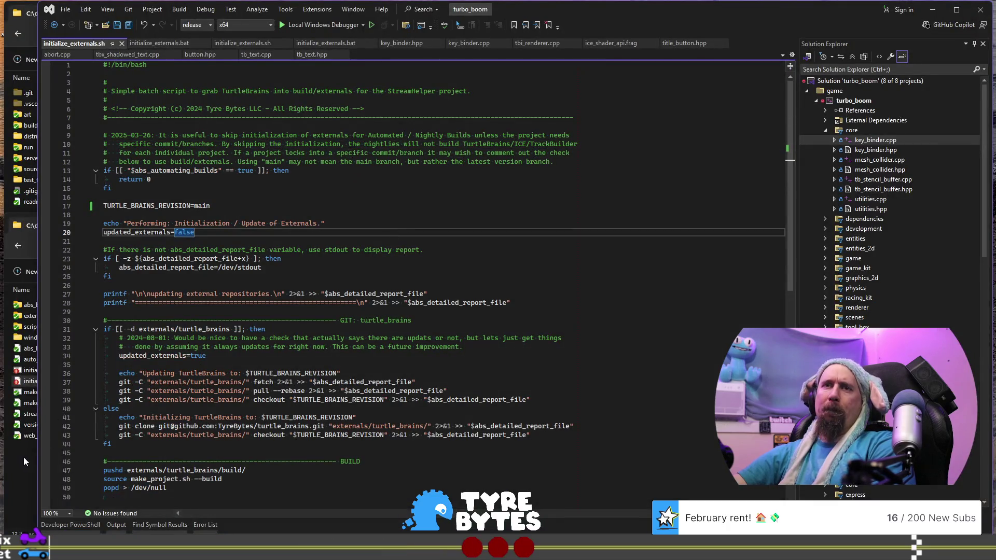
Bring Visual Studio's initialize_externals.sh script back to the front
left_click(19, 458)
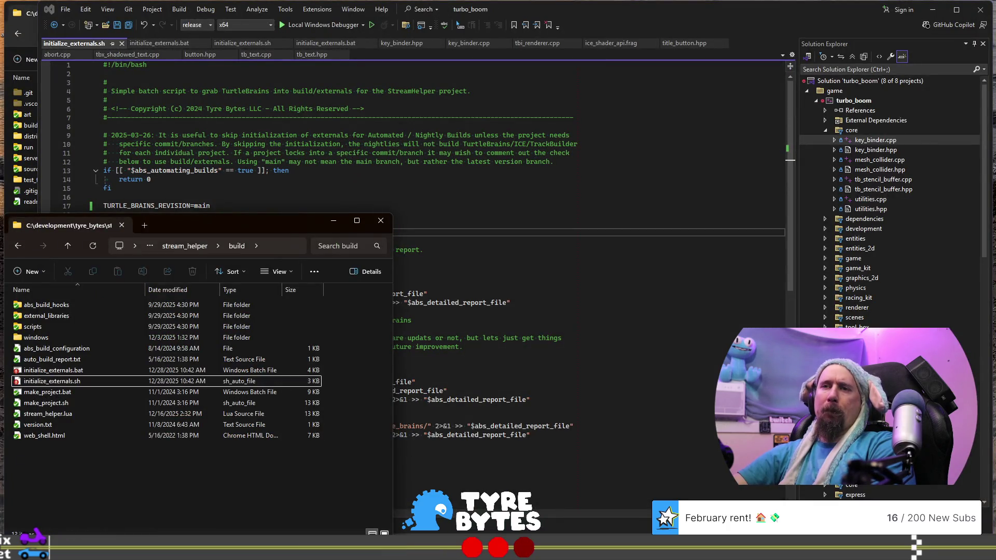
mouse_move(337, 544)
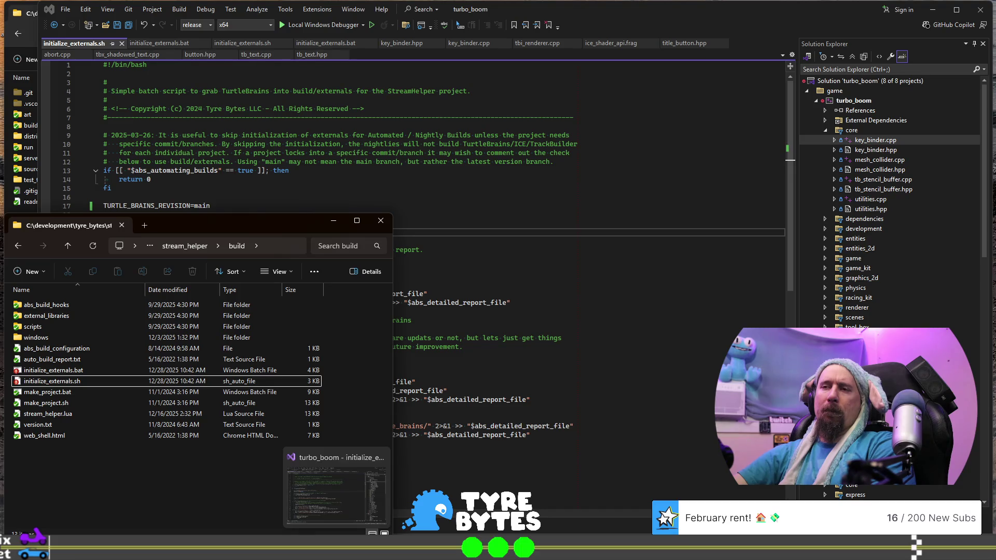
left_click(337, 493)
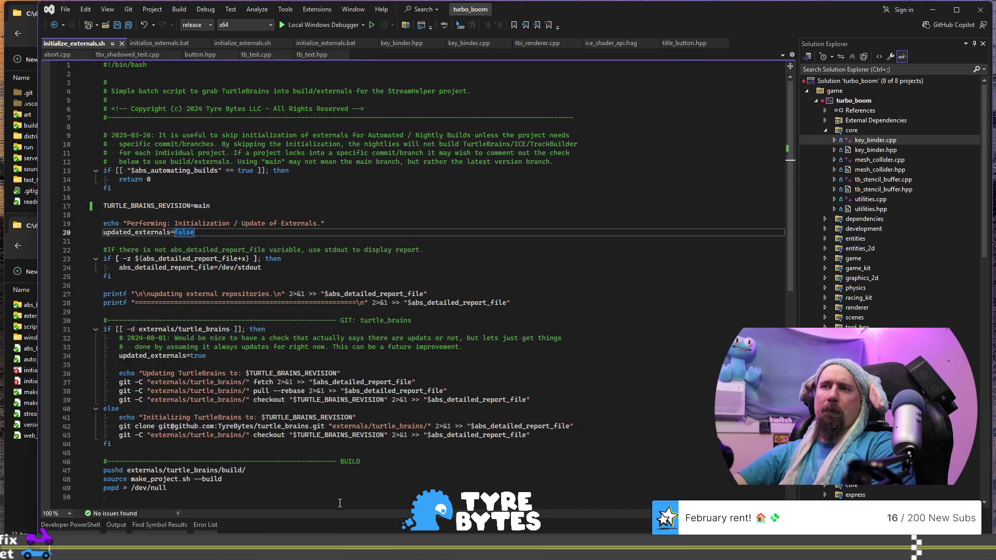
Check the build Output pane, then build and launch Turbo Boom, which hits a SetOutlineColor SDF Text error
mouse_move(337, 545)
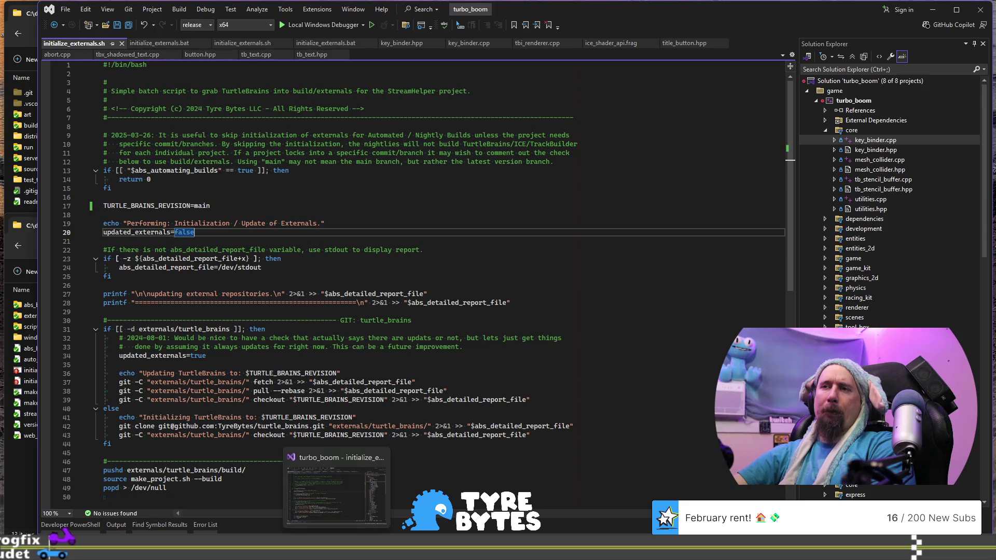
mouse_move(199, 544)
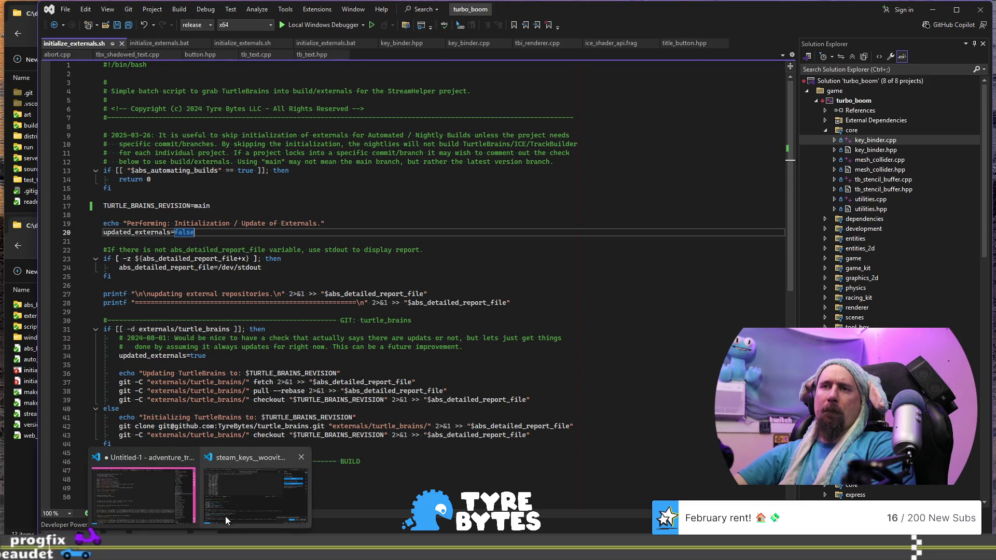
mouse_move(226, 517)
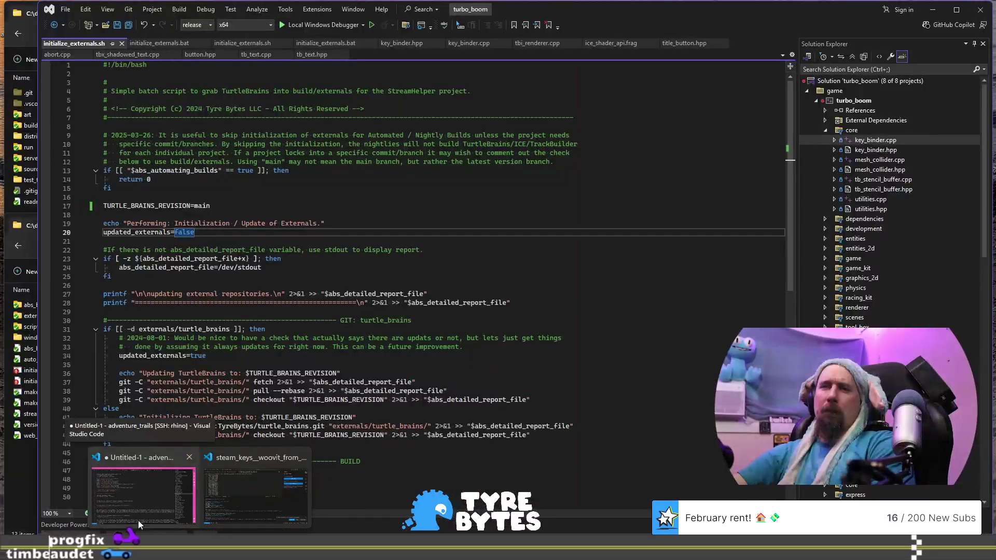
left_click(138, 521)
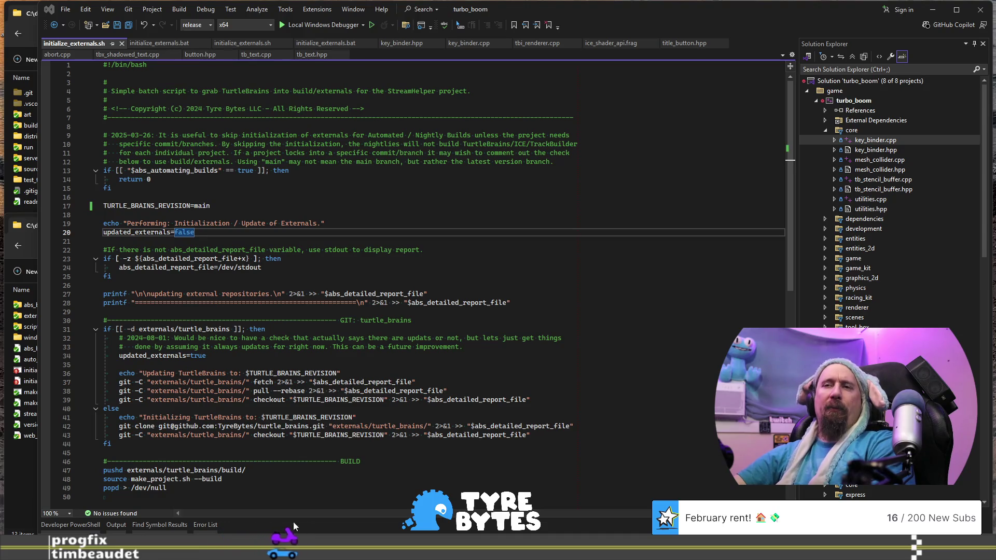
left_click(124, 524)
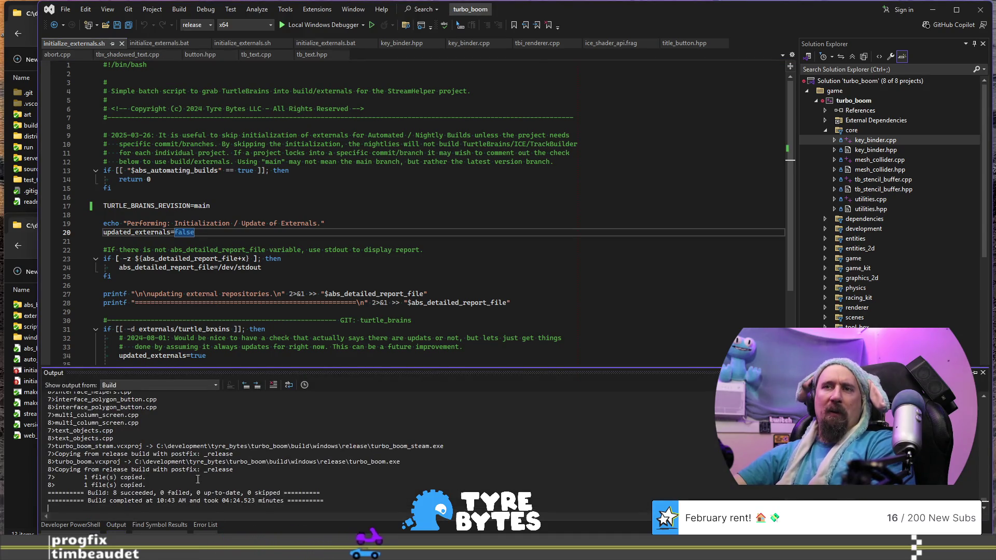
left_click(347, 257)
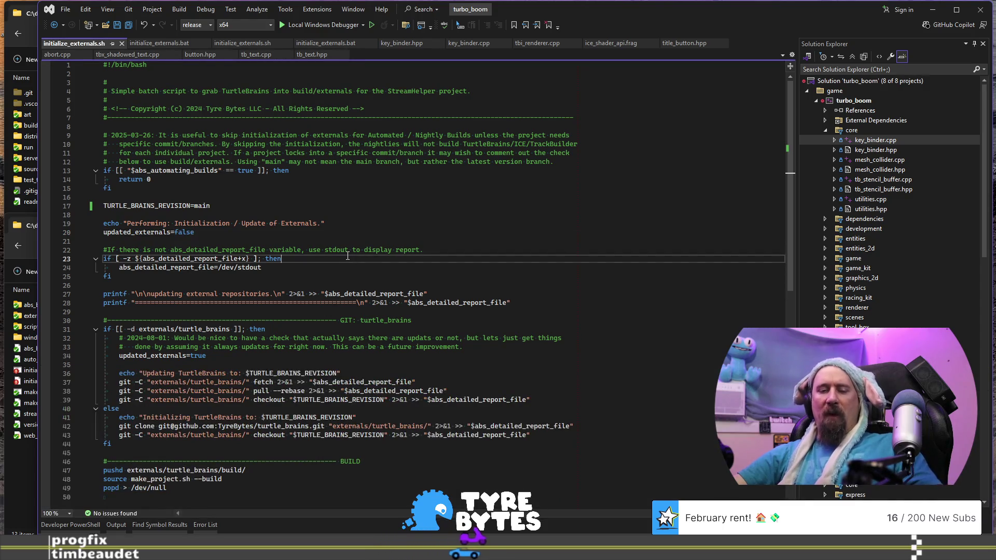
key("ctrl+shift+b")
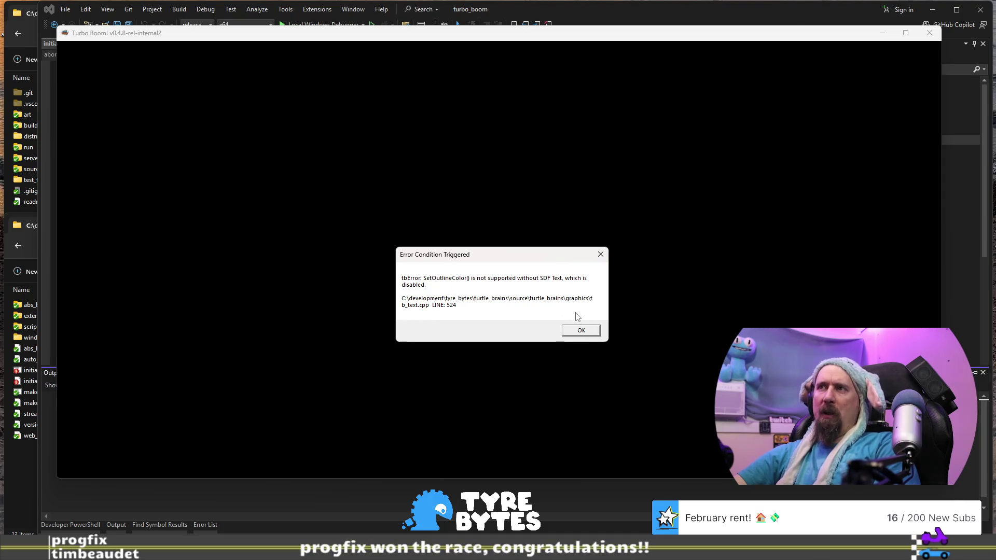
Dismiss Turbo Boom's SetOutlineColor SDF Text error so the game closes
left_click(582, 332)
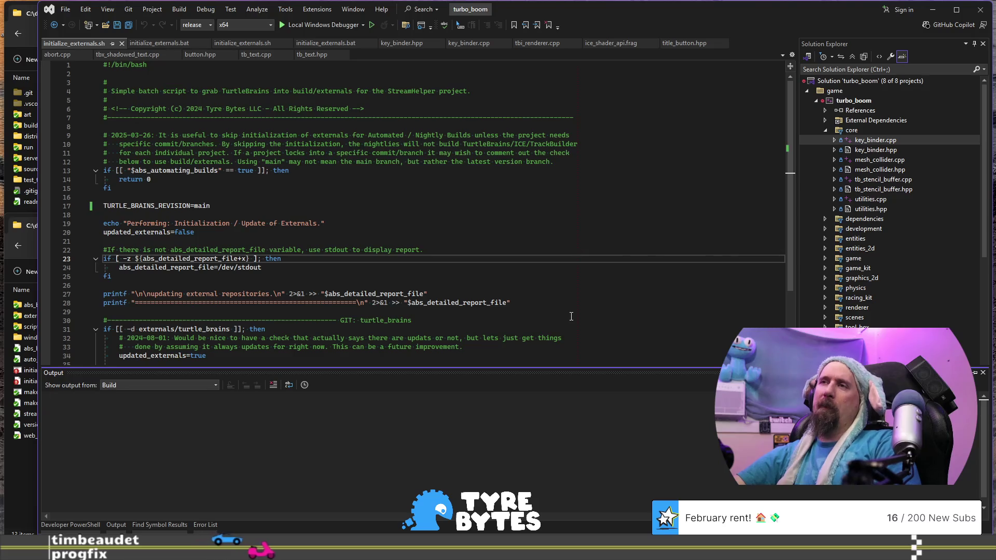
Close the empty Output panel and select the TURTLE_BRAINS_REVISION value 'main' on line 17
scroll(570, 316, "down", 8)
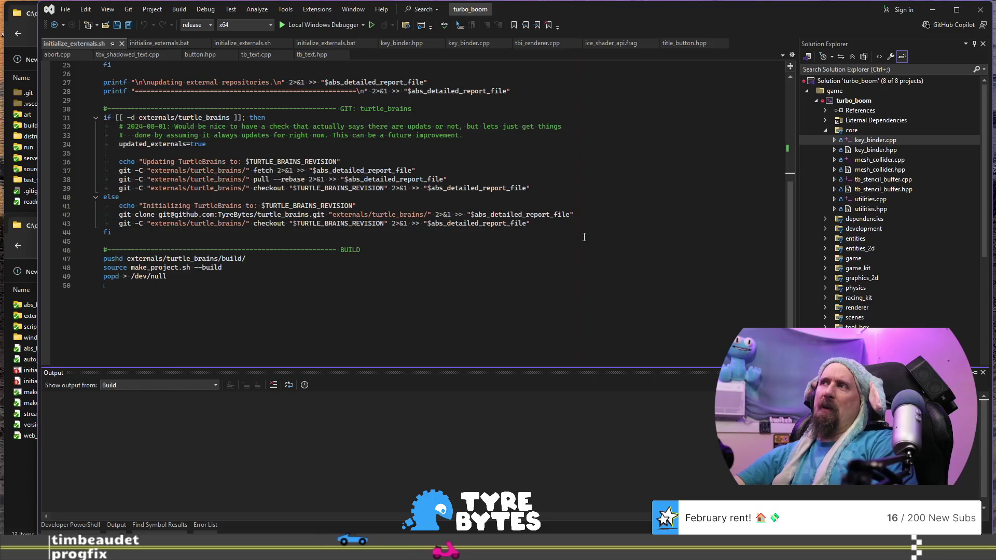
scroll(583, 237, "up", 8)
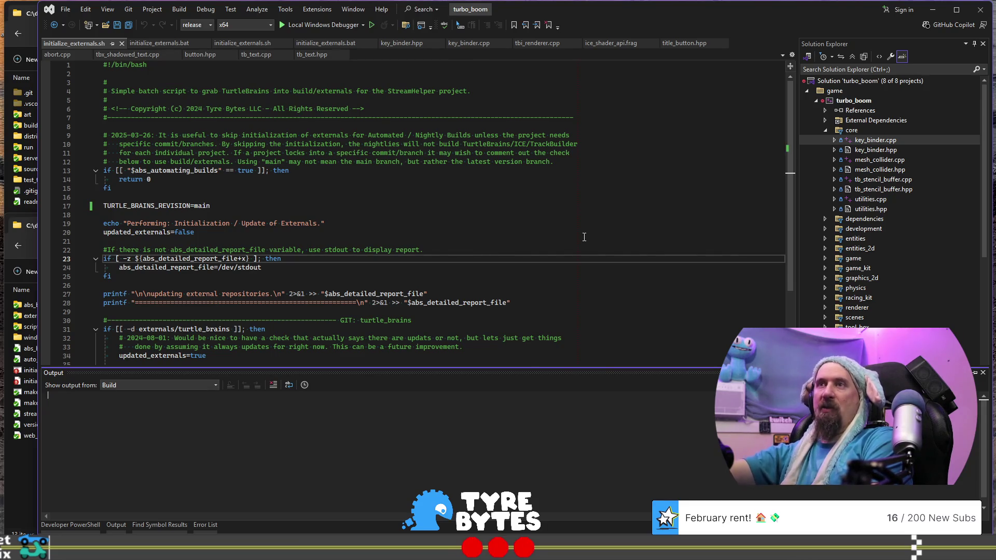
left_click(498, 213)
left_click(509, 191)
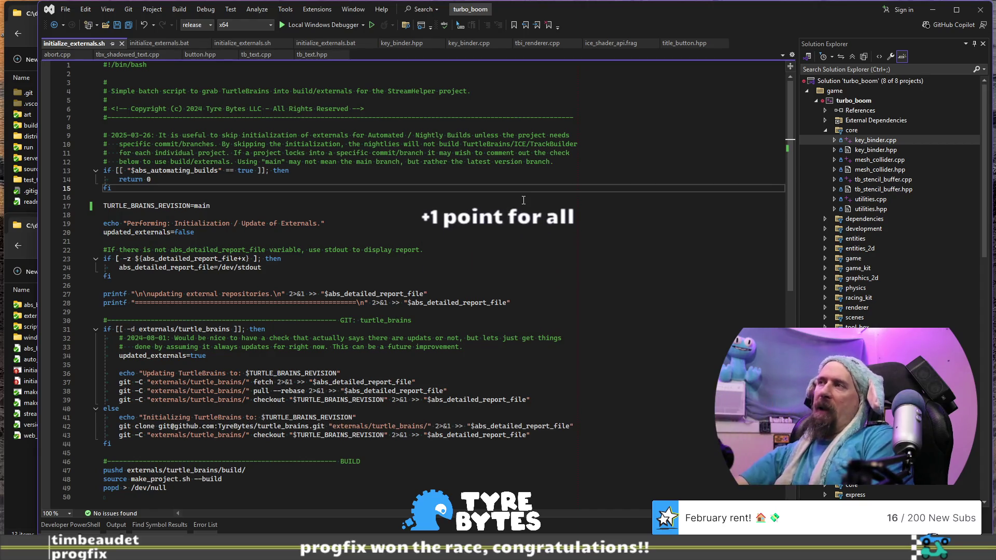
scroll(520, 201, "down", 4)
scroll(498, 201, "up", 4)
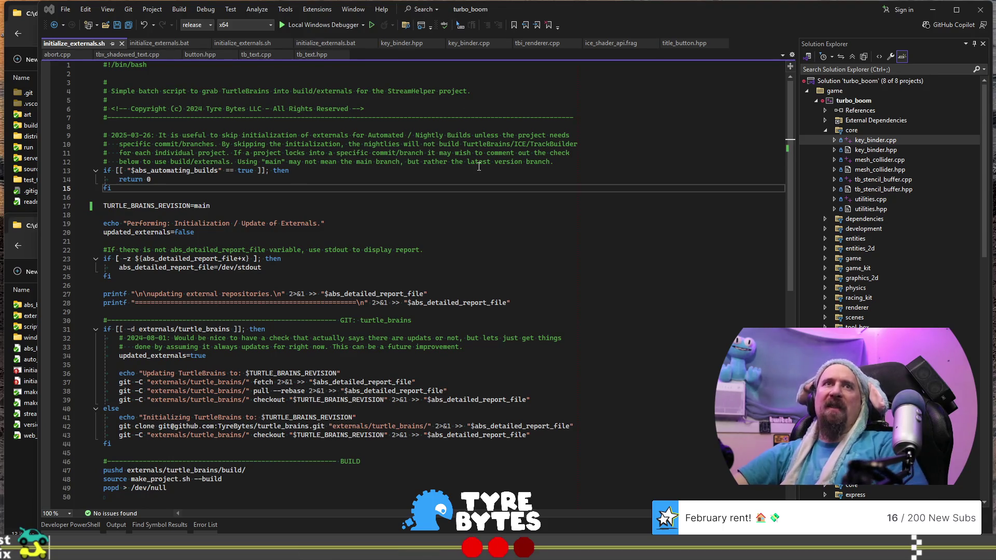
double_click(466, 204)
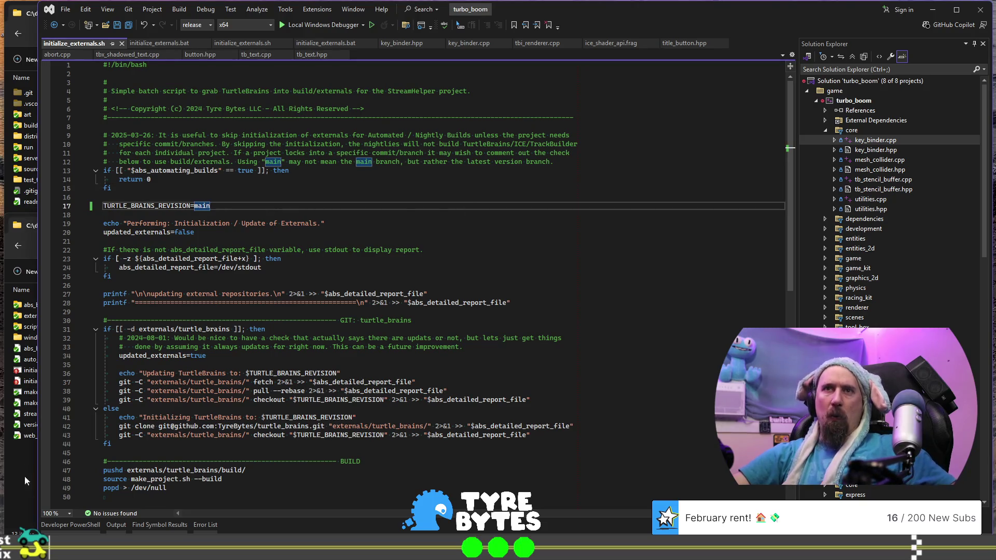
In File Explorer, go up from stream_helper to tyre_bytes and drill into the turtle_brains source folders
left_click(27, 449)
left_click(183, 245)
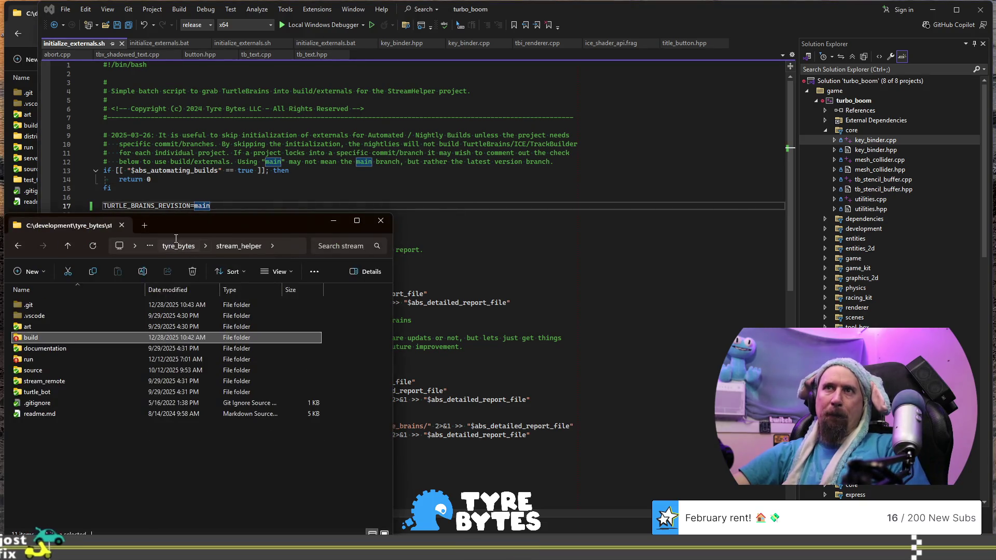
left_click(238, 252)
key("Escape")
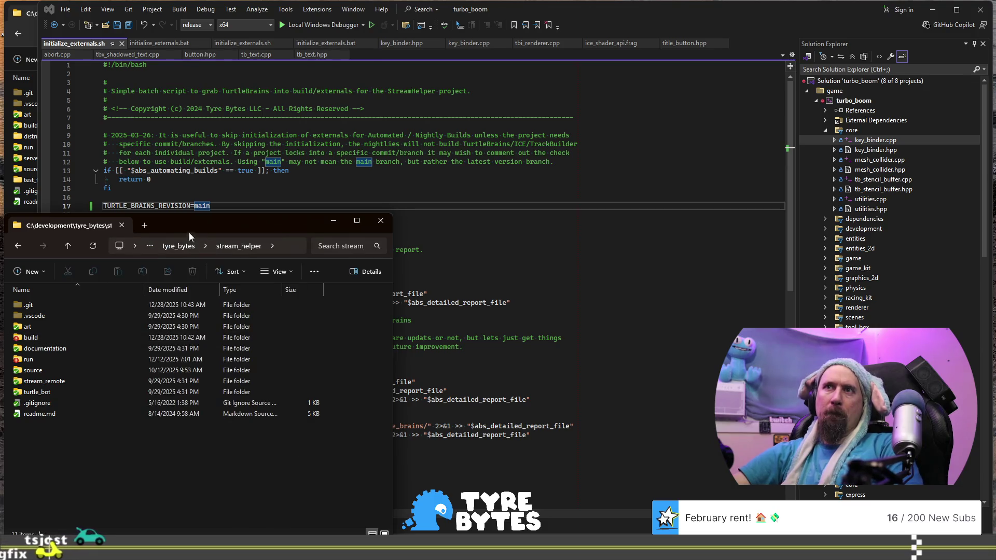
left_click(178, 243)
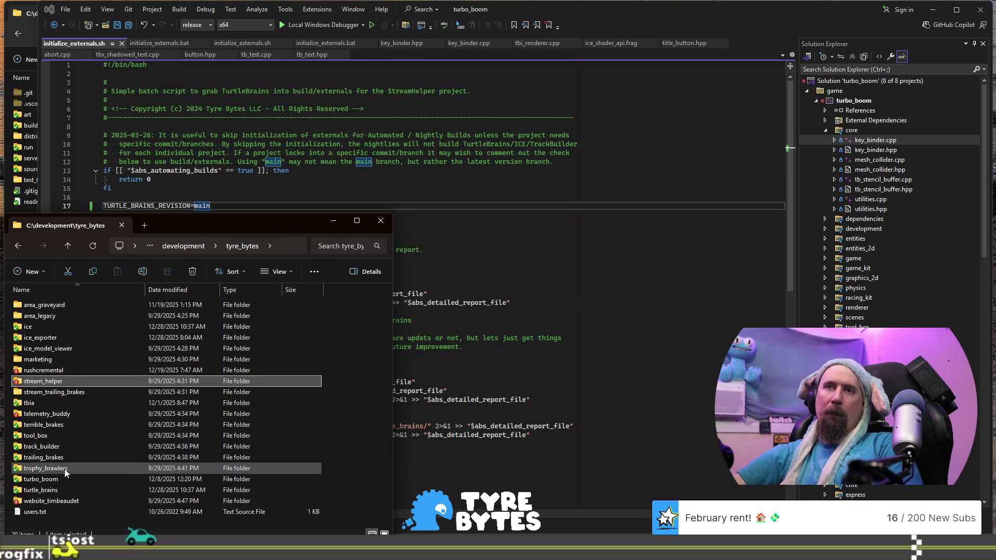
double_click(48, 488)
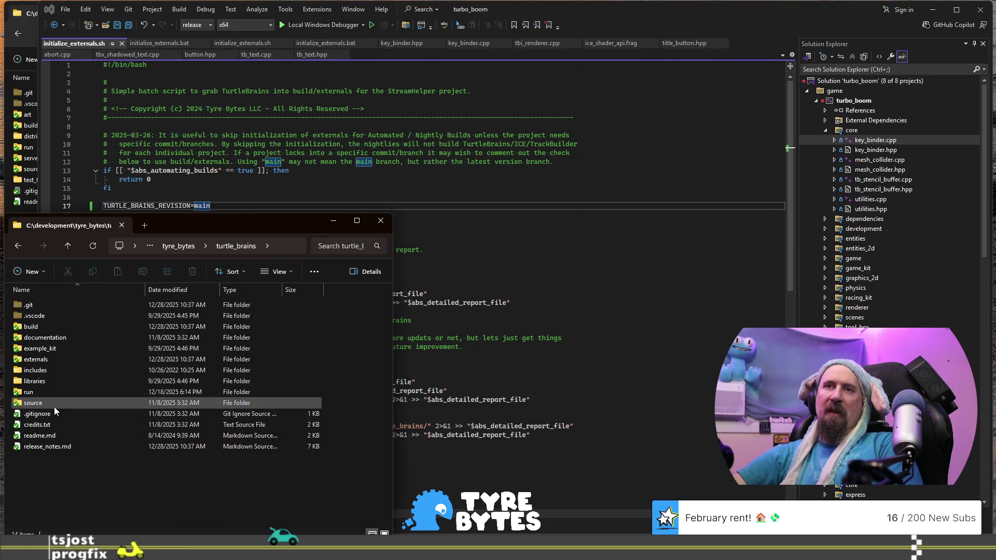
double_click(53, 406)
left_click(46, 330)
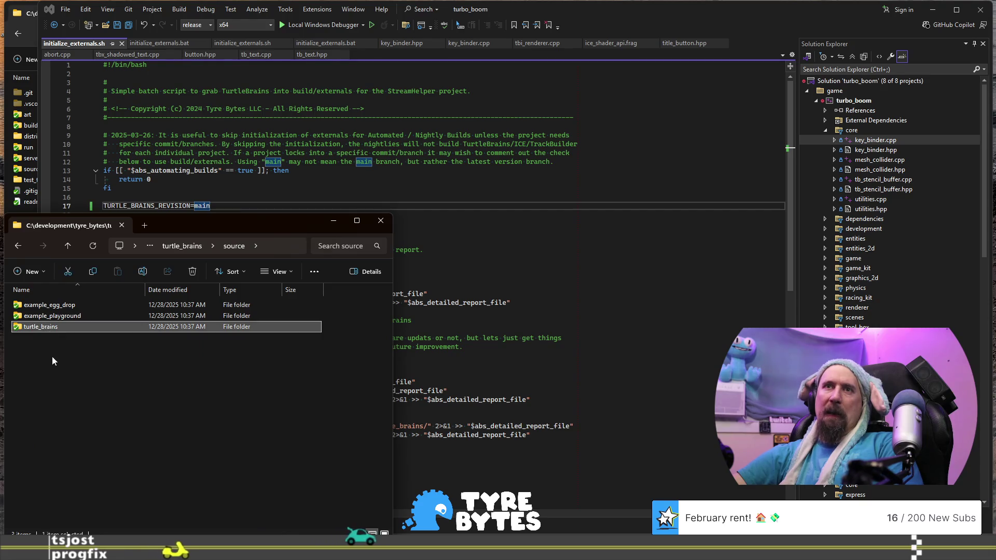
double_click(40, 327)
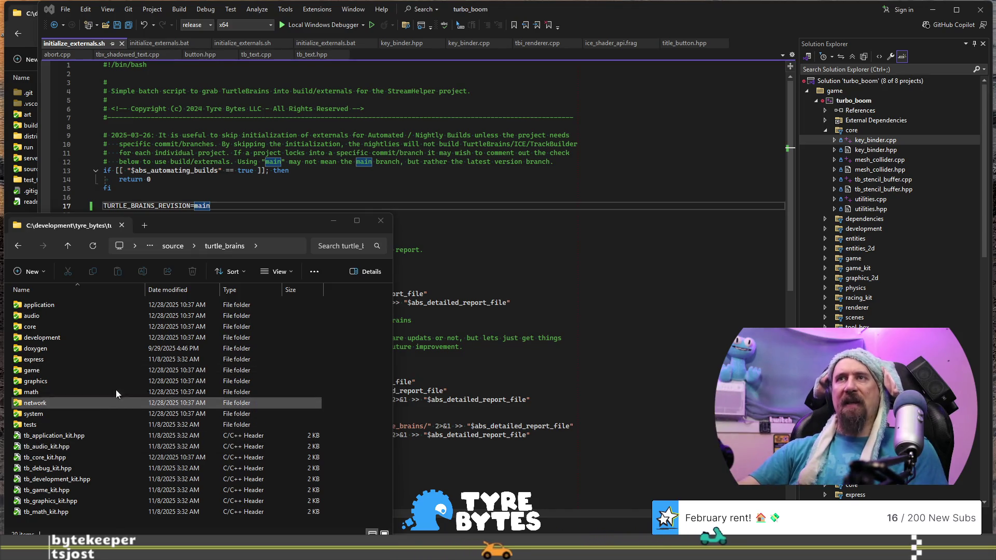
Go back up to the turtle_brains repository folder, then page through the git log and quit it
left_click(167, 251)
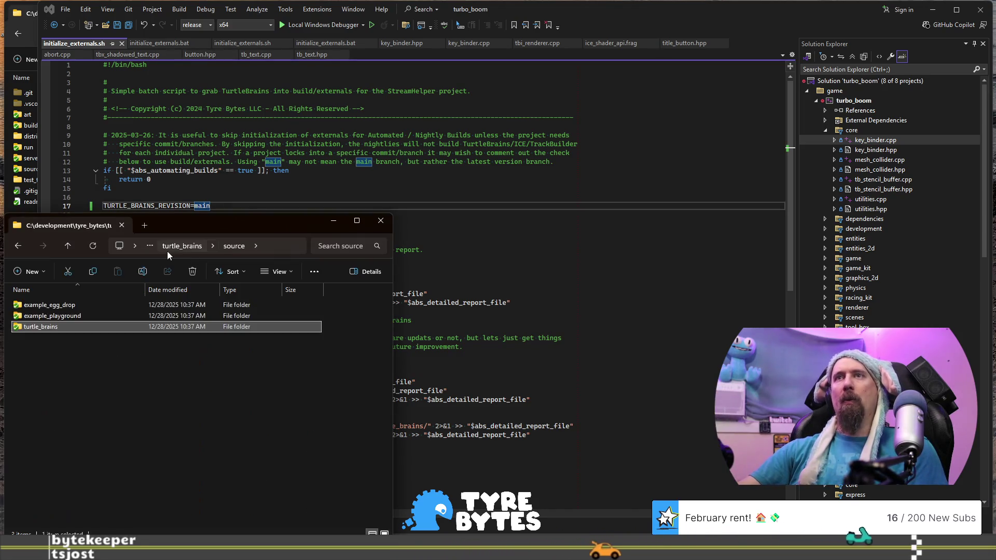
left_click(167, 250)
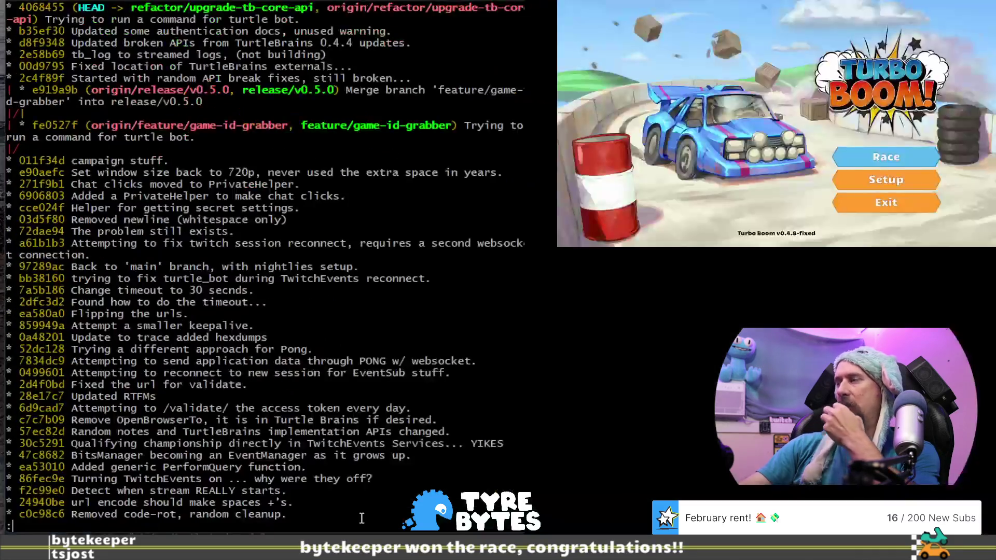
key("Down")
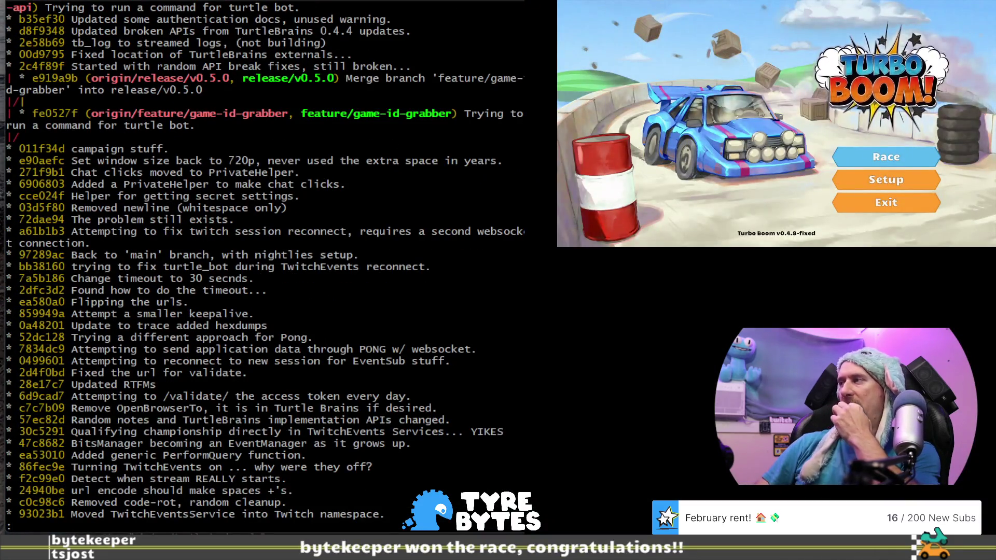
key("Down")
key("Down")
key("q")
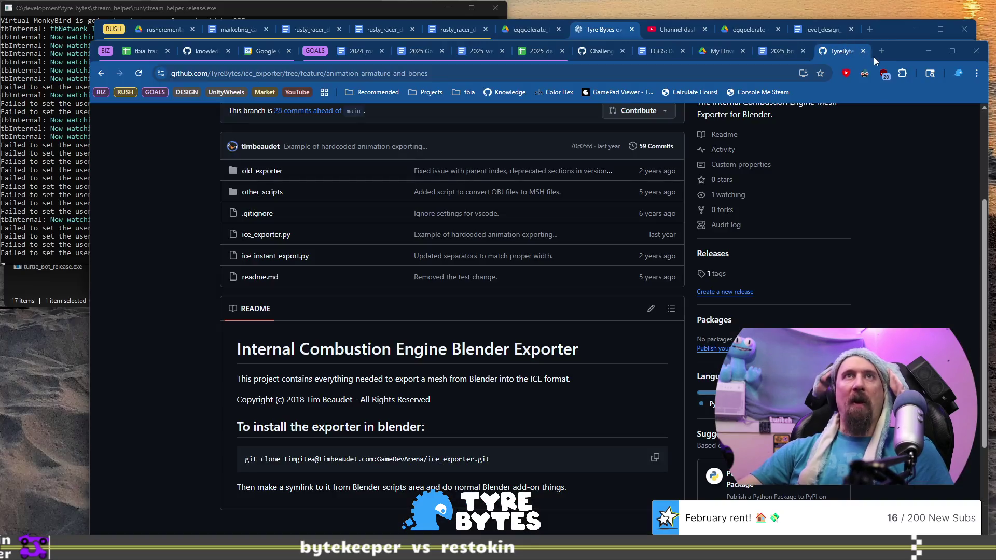
In a new tab, try 'svn:' as an address and decline the TortoiseSVN prompt
key("ctrl+t")
type("st")
key("BackSpace")
type("vn:external")
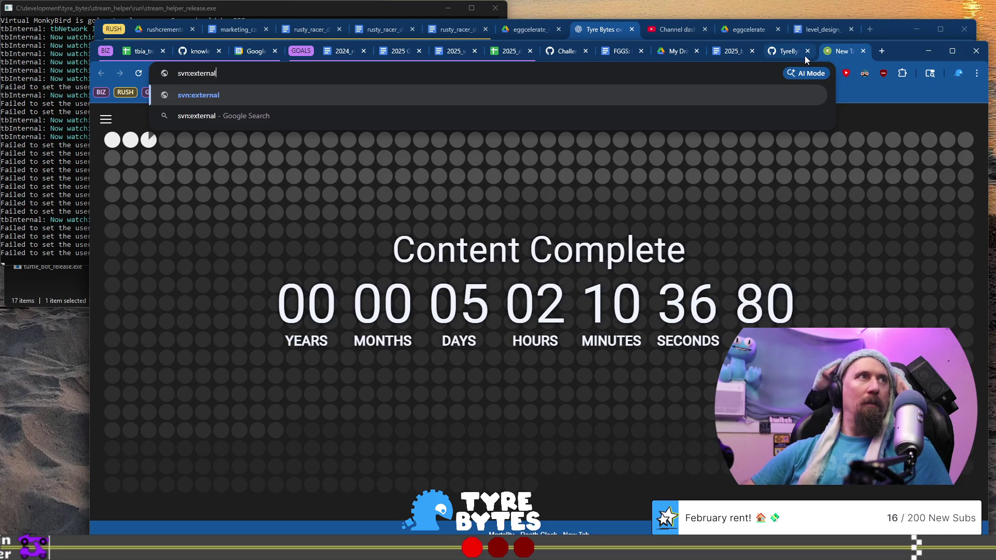
key("Return")
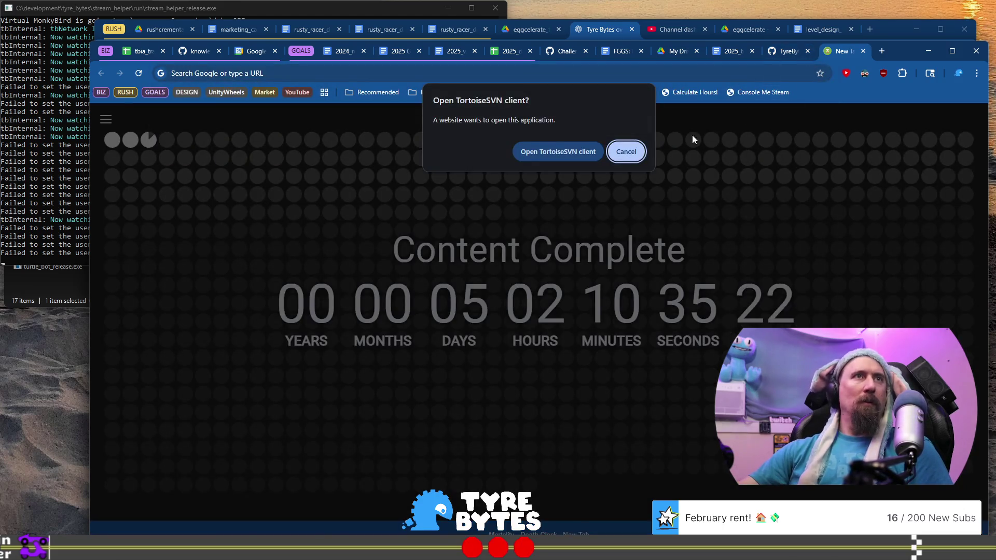
left_click(626, 156)
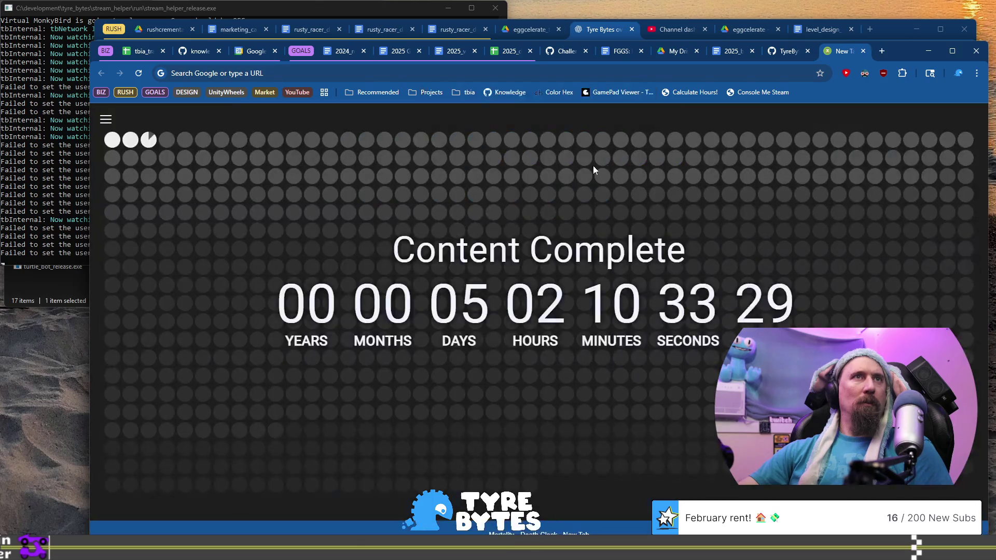
Search Google for 'svn externsal' and open the TortoiseSVN External Items result
left_click(329, 76)
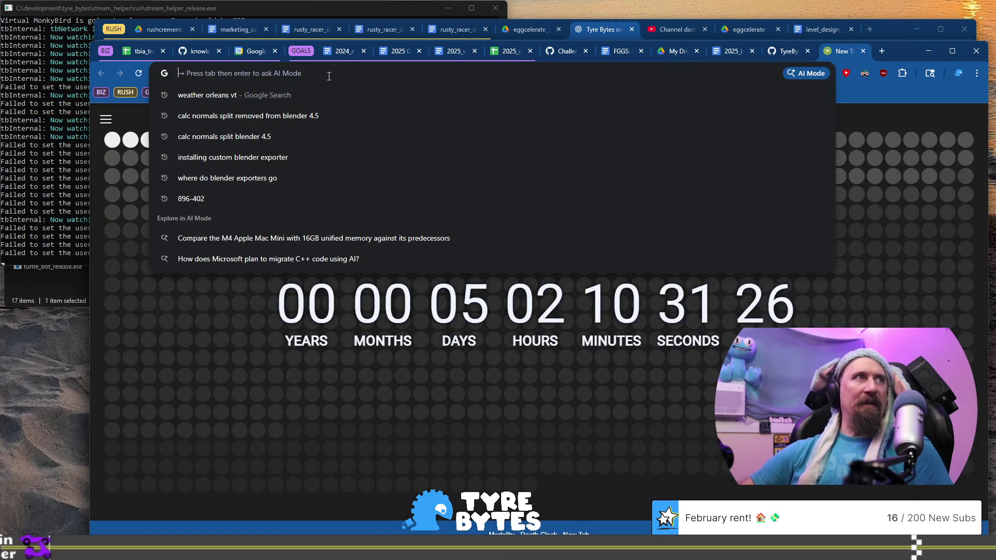
type("svn e")
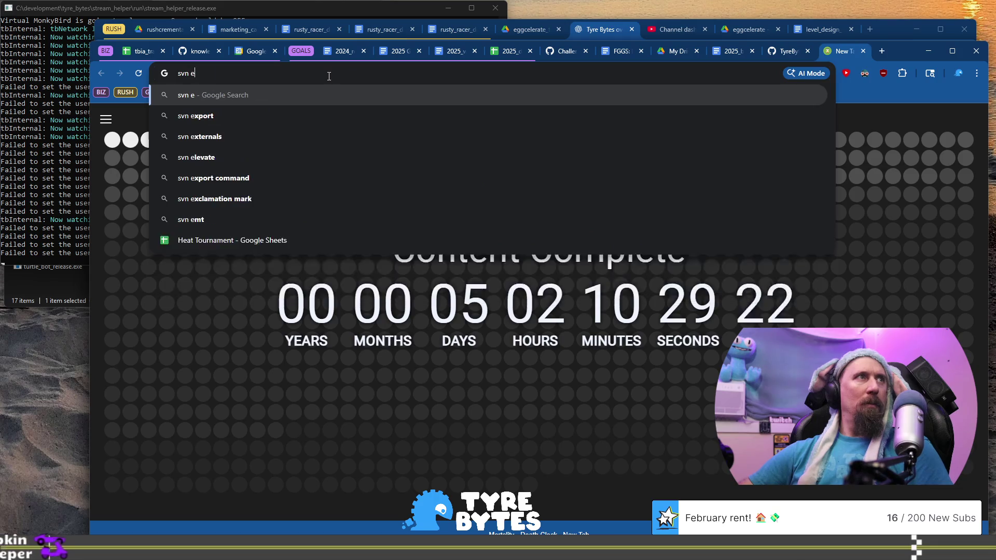
type("xternsal")
key("Return")
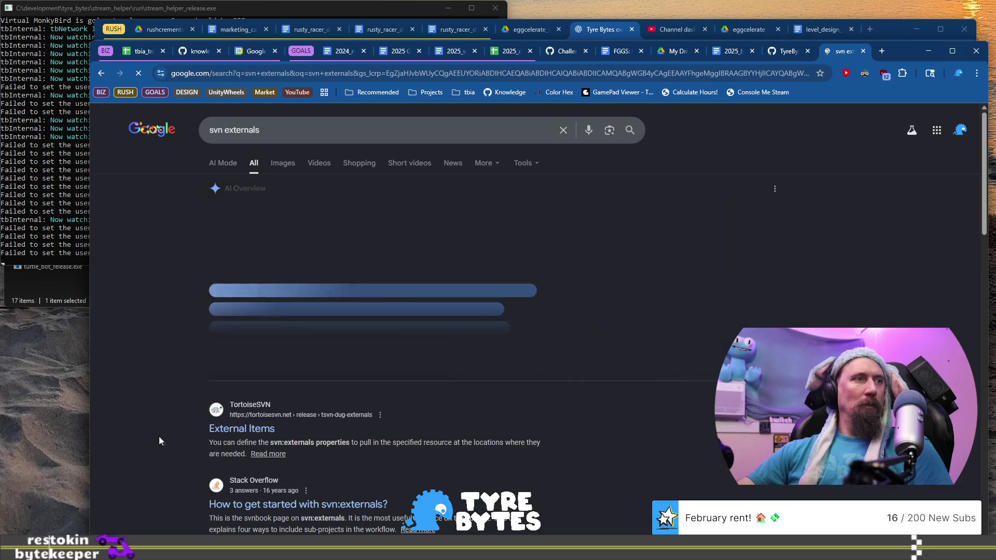
scroll(179, 421, "down", 10)
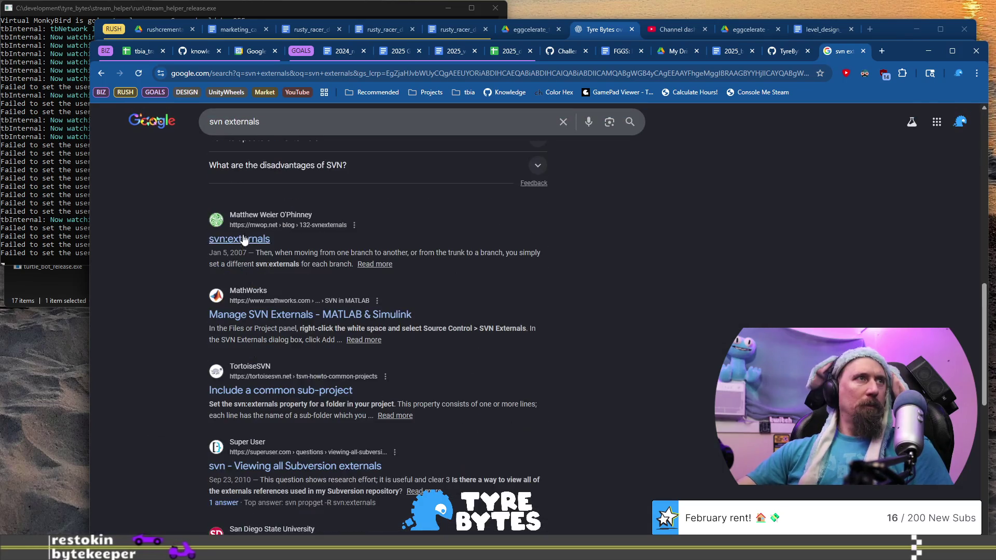
scroll(274, 290, "up", 9)
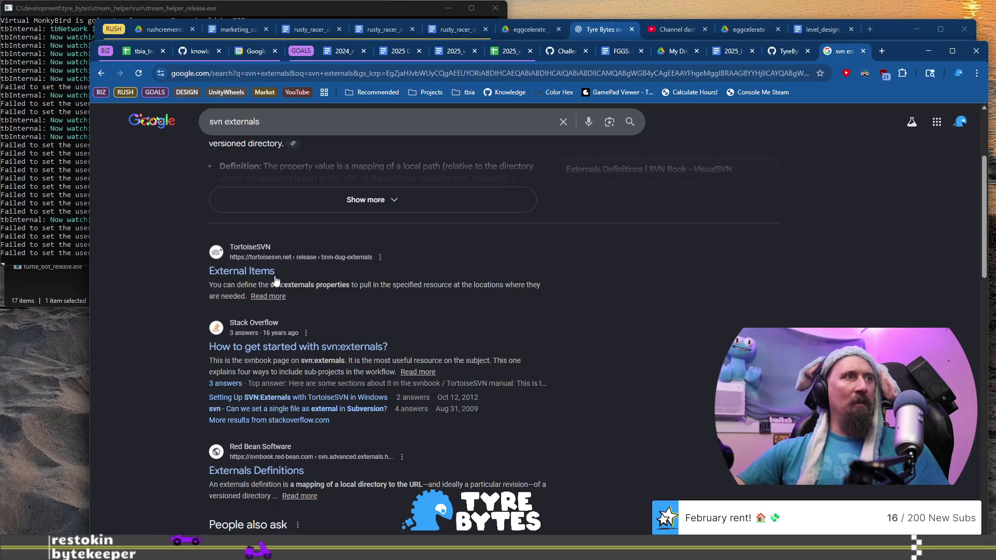
left_click(274, 273)
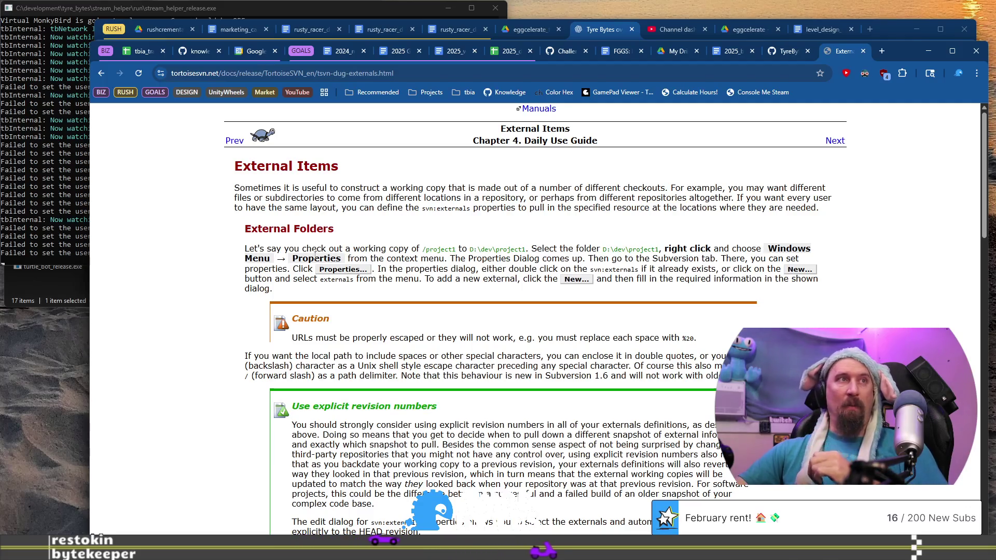
Read through the TortoiseSVN External Items page, then go back to the svn externals results
scroll(414, 254, "down", 1)
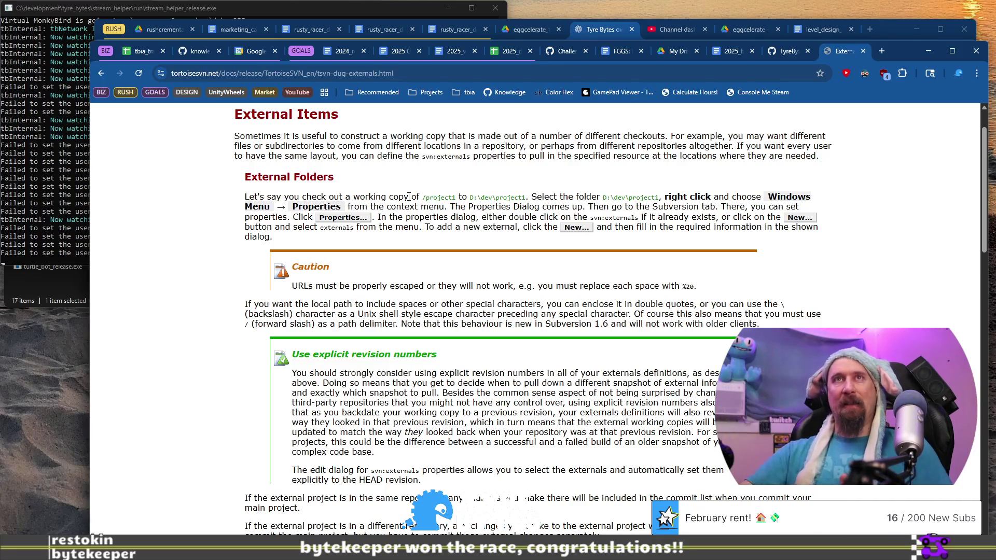
scroll(419, 187, "down", 8)
scroll(422, 190, "up", 8)
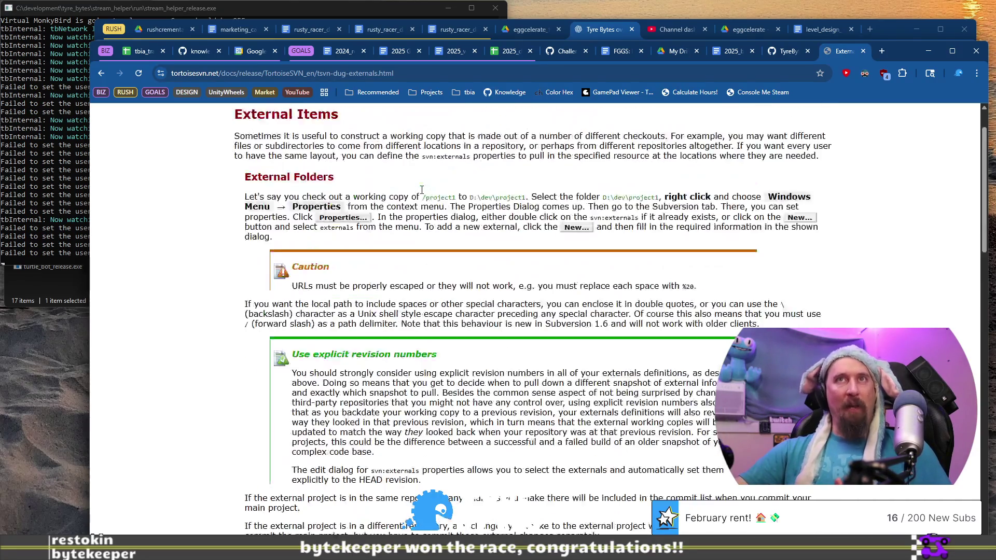
scroll(422, 193, "down", 8)
scroll(373, 263, "up", 6)
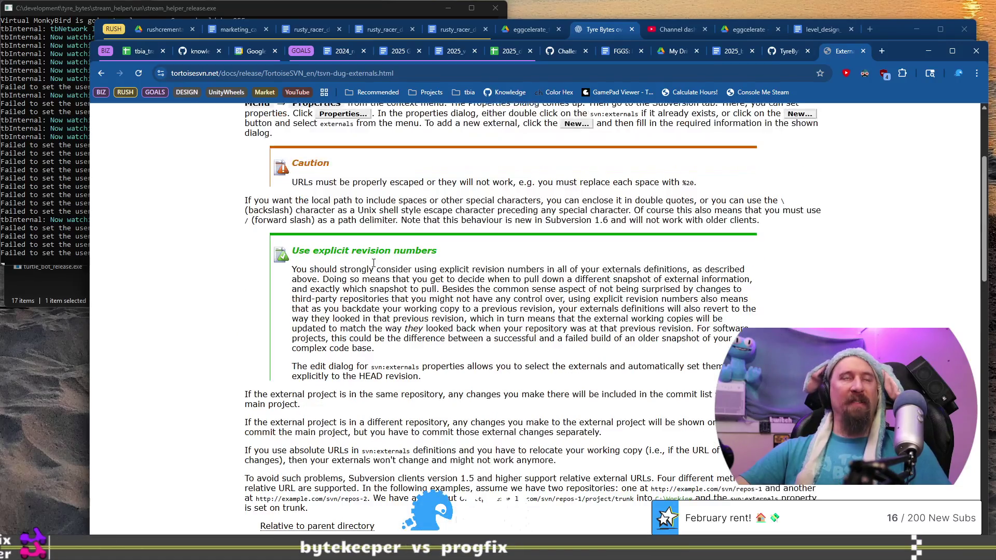
scroll(374, 266, "up", 1)
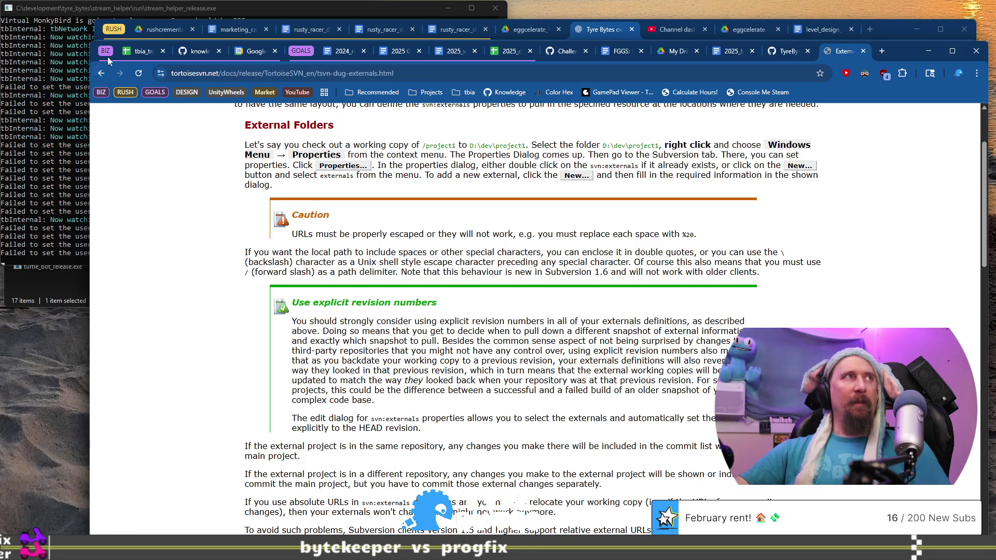
left_click(106, 73)
scroll(202, 228, "up", 3)
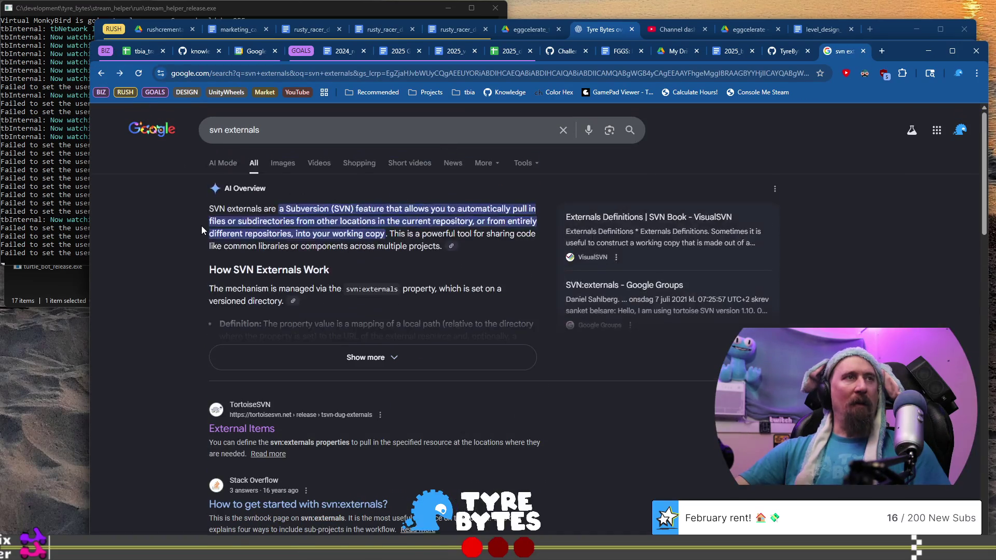
Clear the search box and run 'svn externals' again in a new browser window
left_click(262, 130)
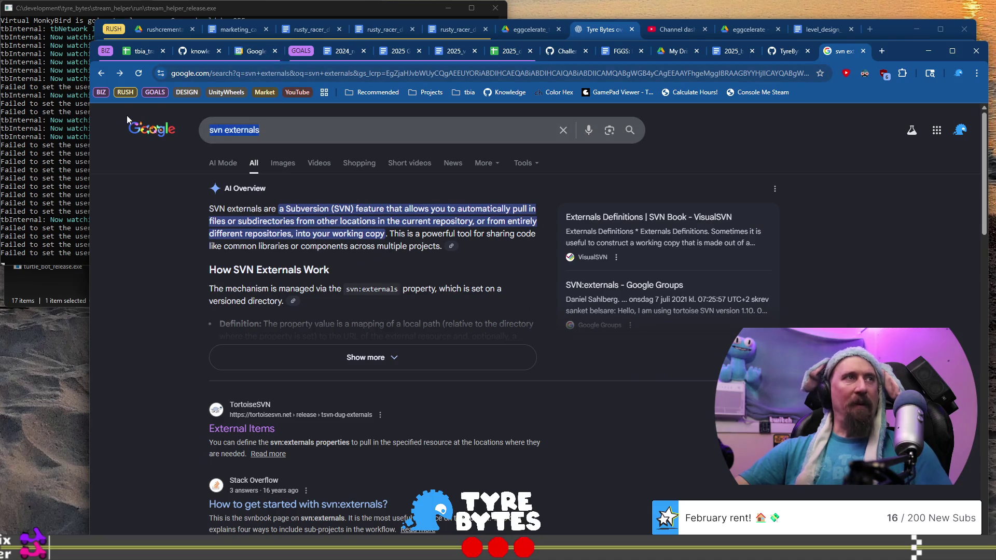
key("ctrl+a")
key("BackSpace")
key("ctrl+n")
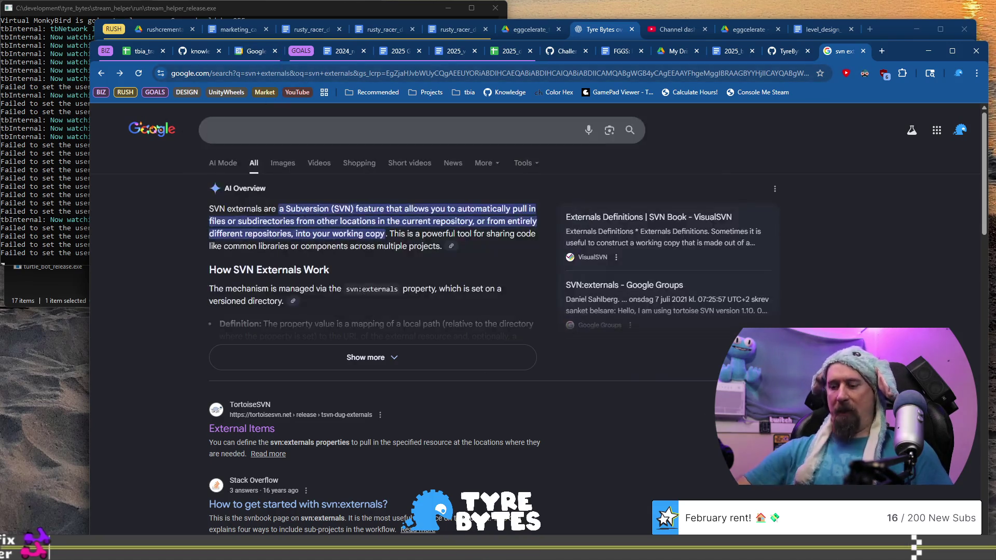
type("svn externals")
key("Return")
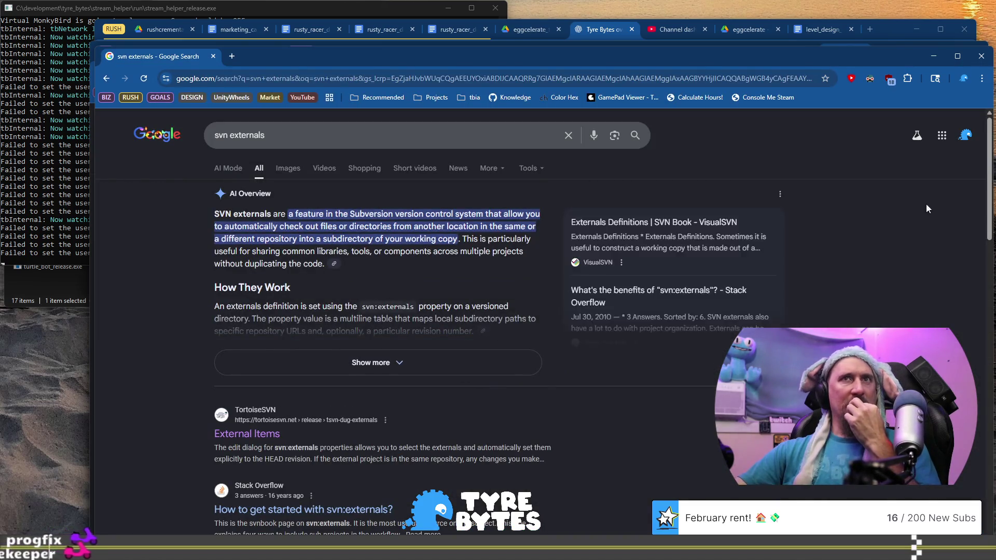
scroll(991, 297, "down", 5)
scroll(660, 358, "up", 3)
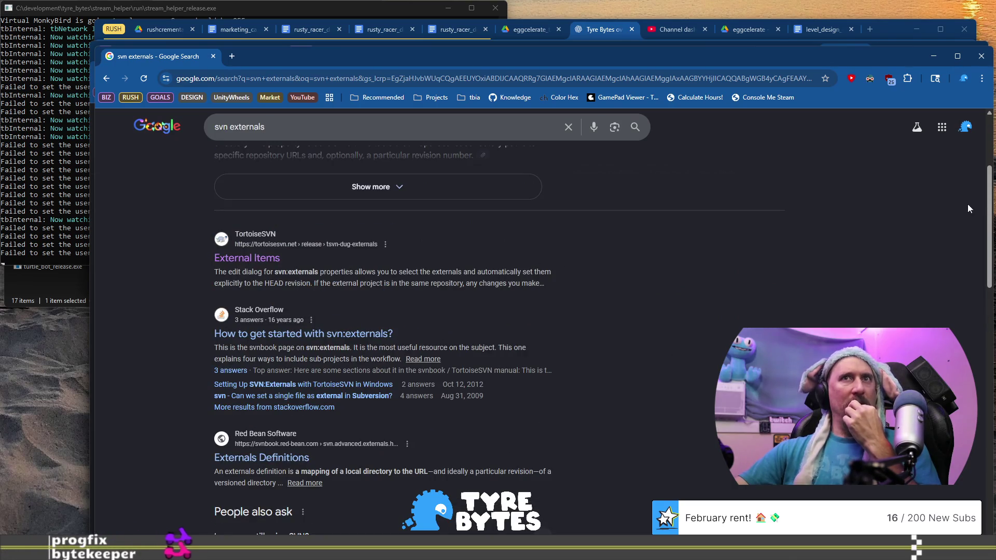
left_click_drag(988, 208, 991, 356)
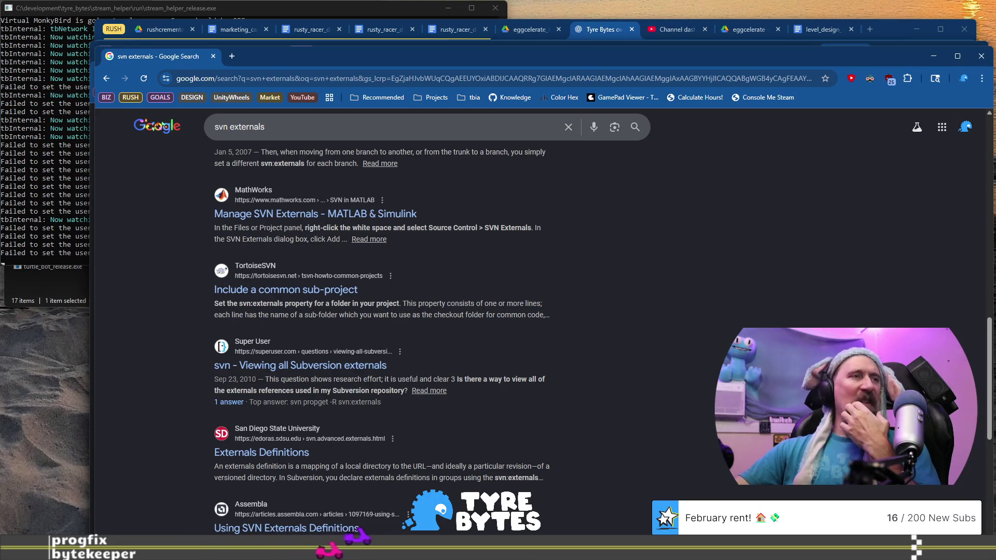
Close the extra window and open the TortoiseSVN External Items result
left_click(980, 58)
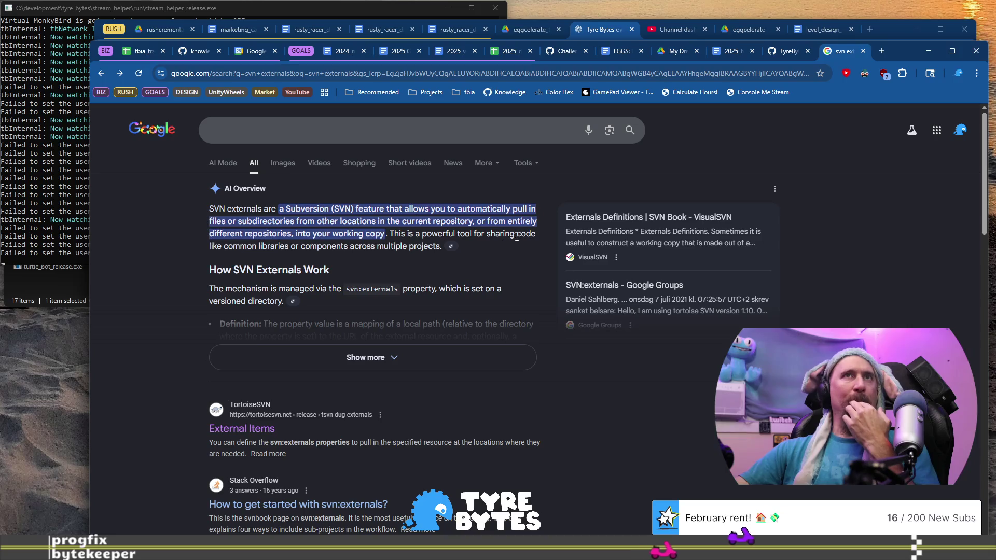
scroll(384, 332, "down", 3)
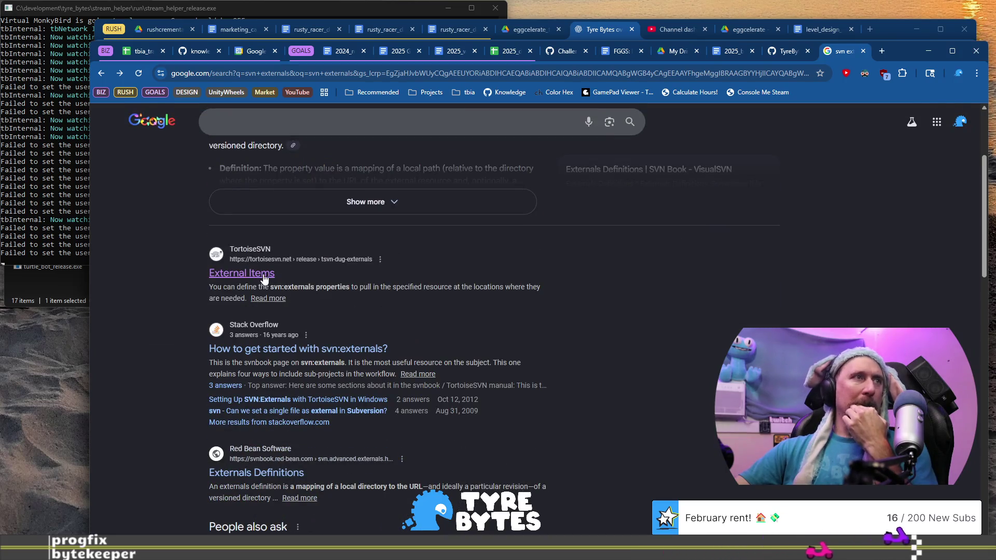
left_click(263, 273)
scroll(272, 298, "down", 1)
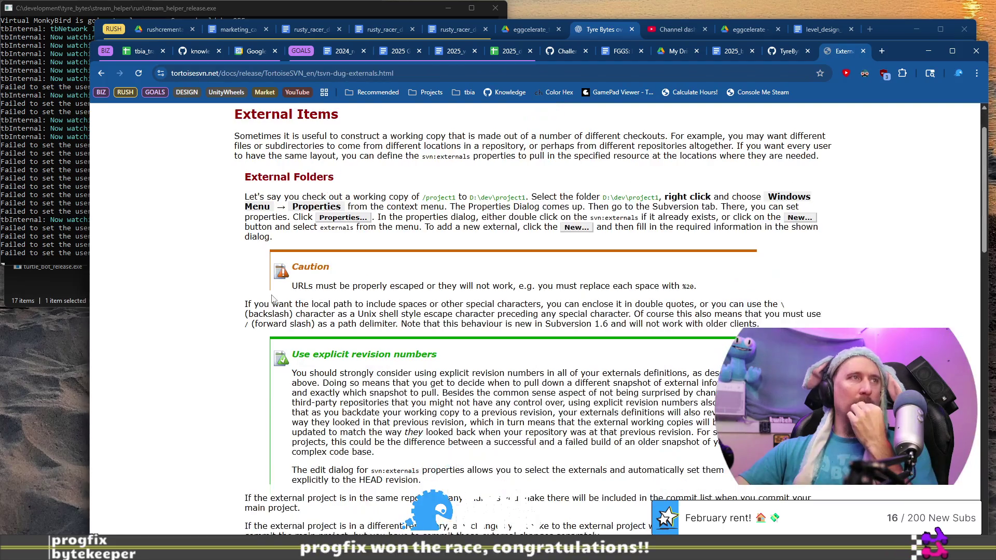
Read the External Folders section of the TortoiseSVN page, then return to the svn externals results
scroll(271, 298, "down", 15)
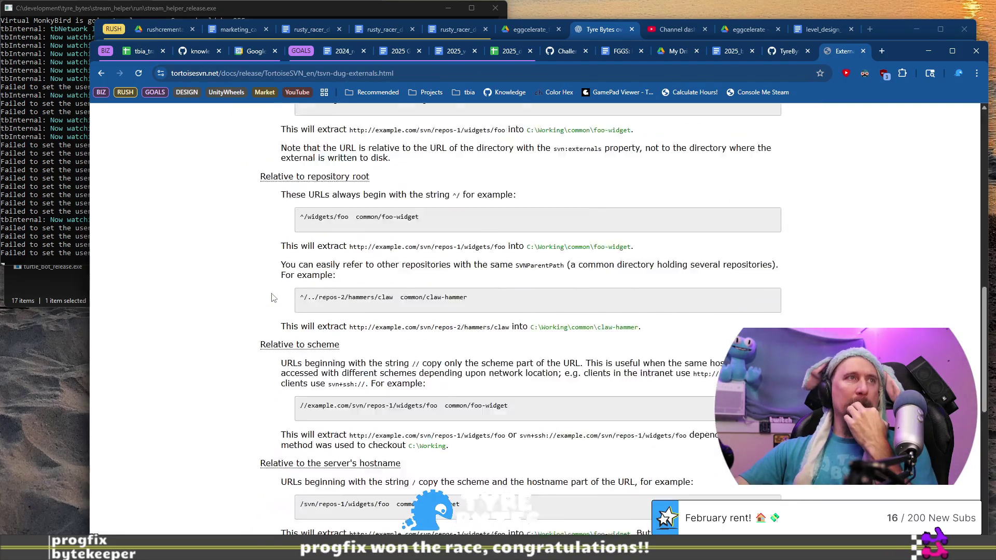
scroll(273, 292, "down", 7)
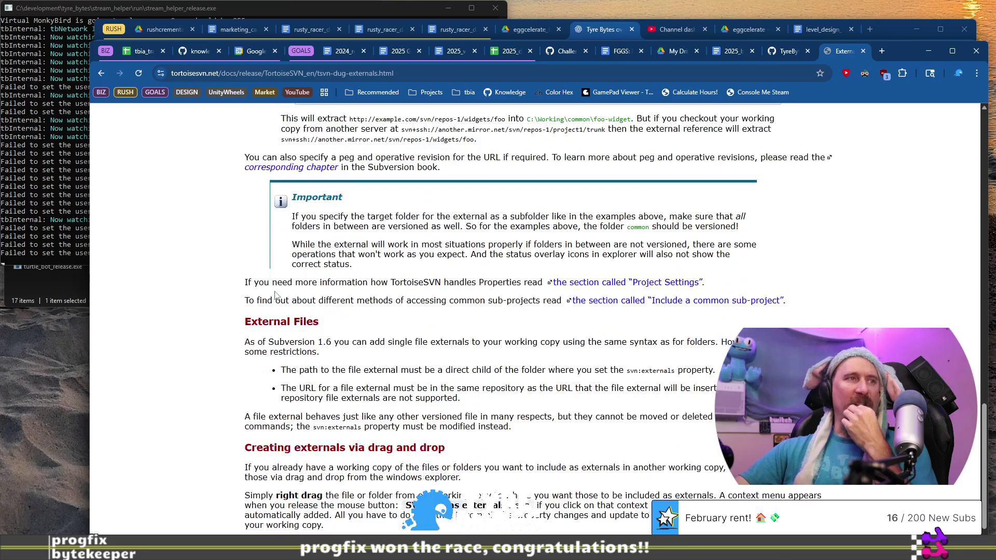
scroll(280, 294, "down", 1)
scroll(333, 326, "up", 5)
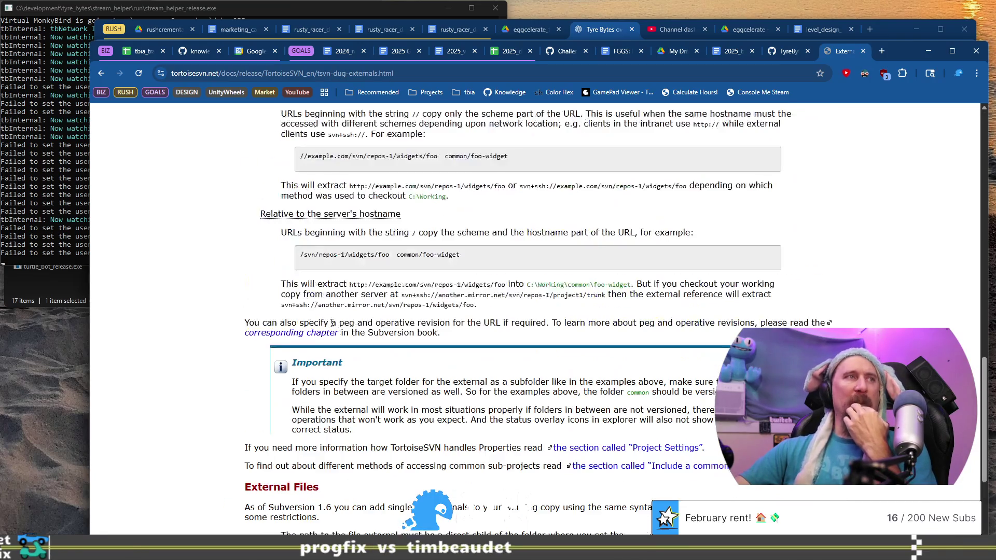
scroll(412, 331, "up", 14)
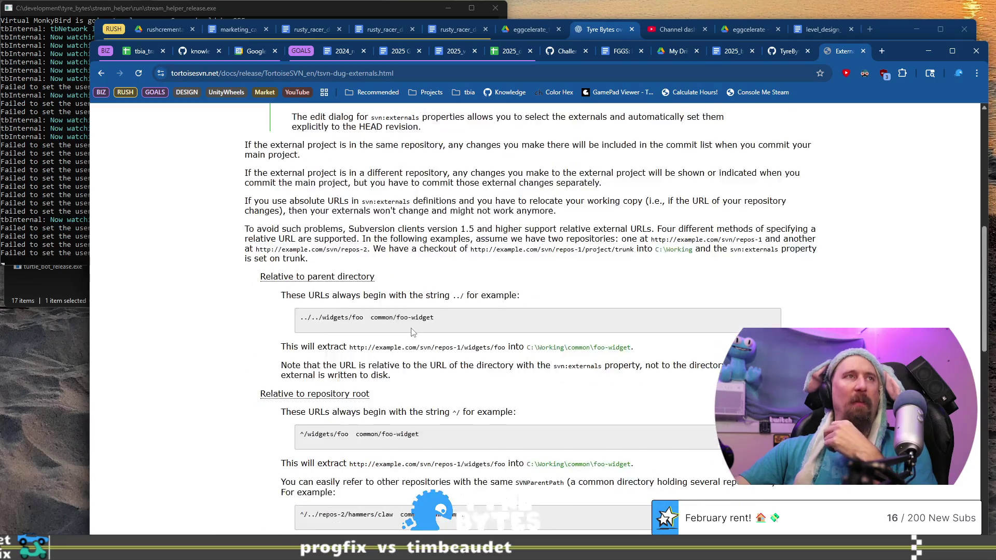
scroll(412, 333, "up", 2)
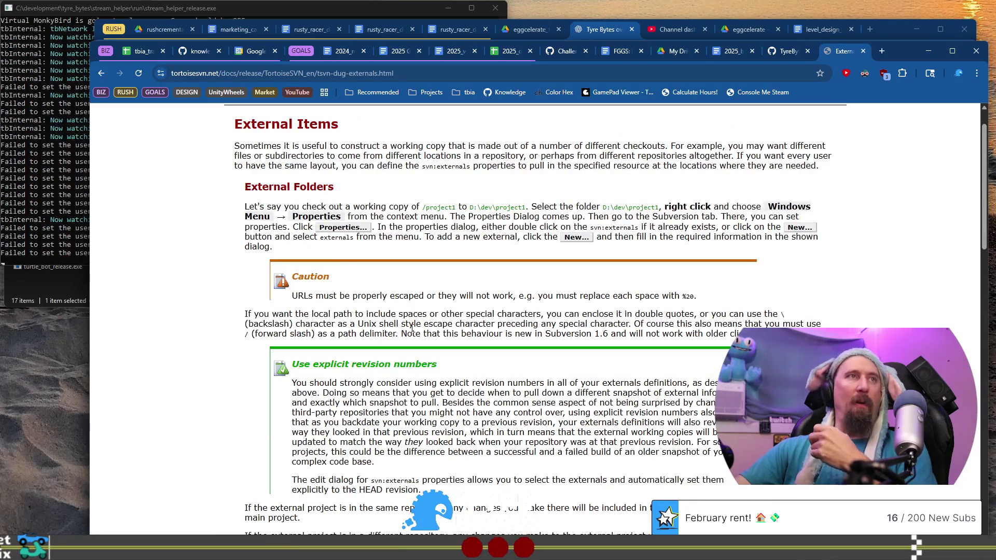
scroll(414, 320, "up", 1)
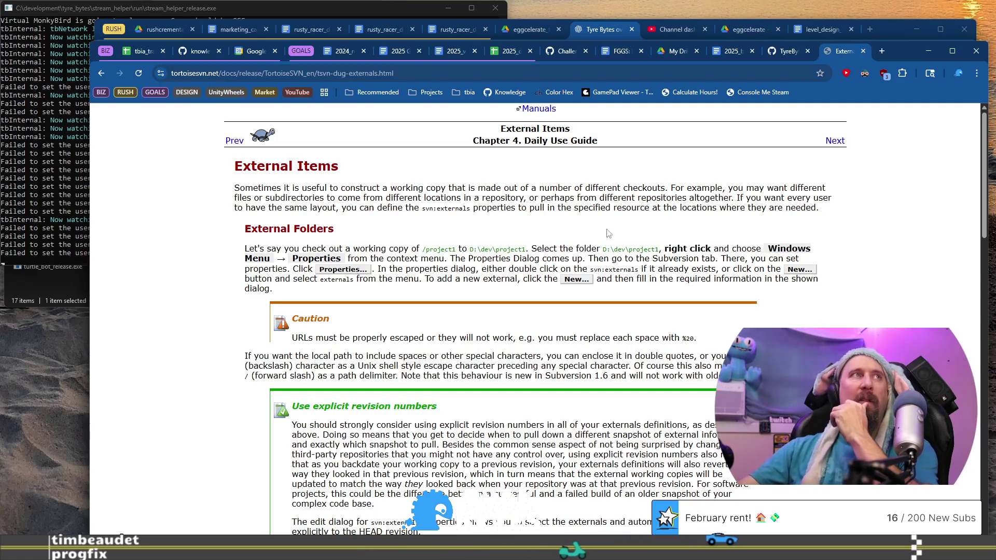
left_click(103, 76)
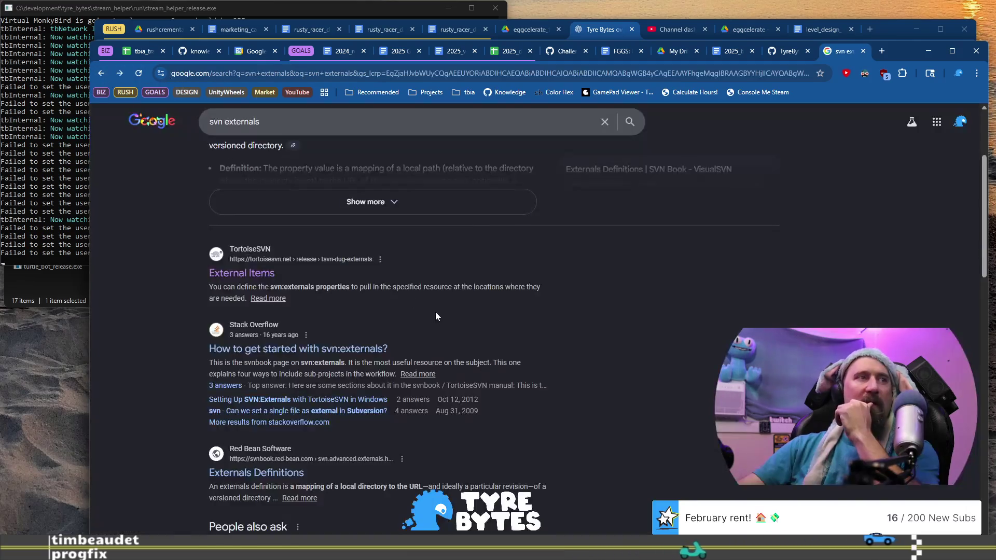
Read through the mwop.net svn:externals blog post, then switch back to Visual Studio
scroll(335, 358, "down", 2)
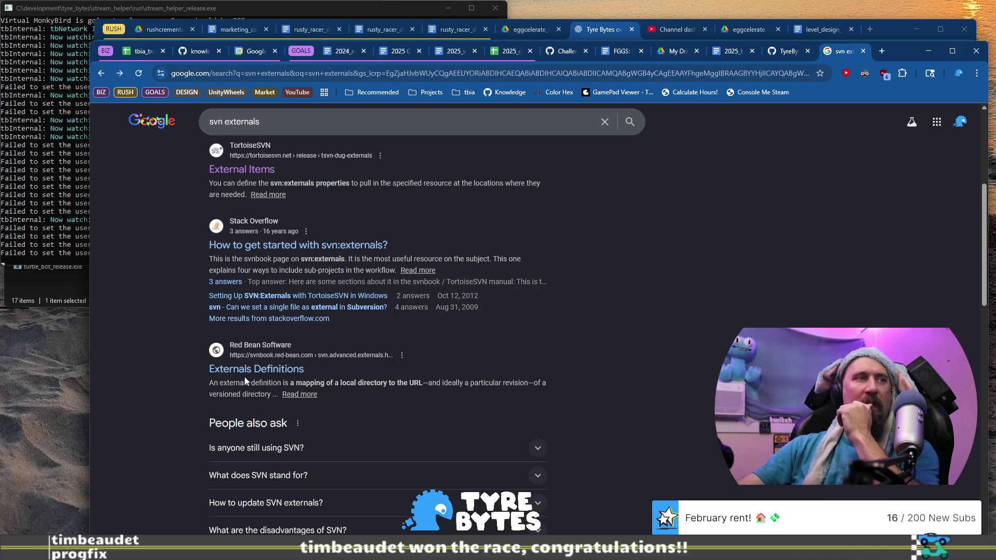
scroll(243, 375, "down", 5)
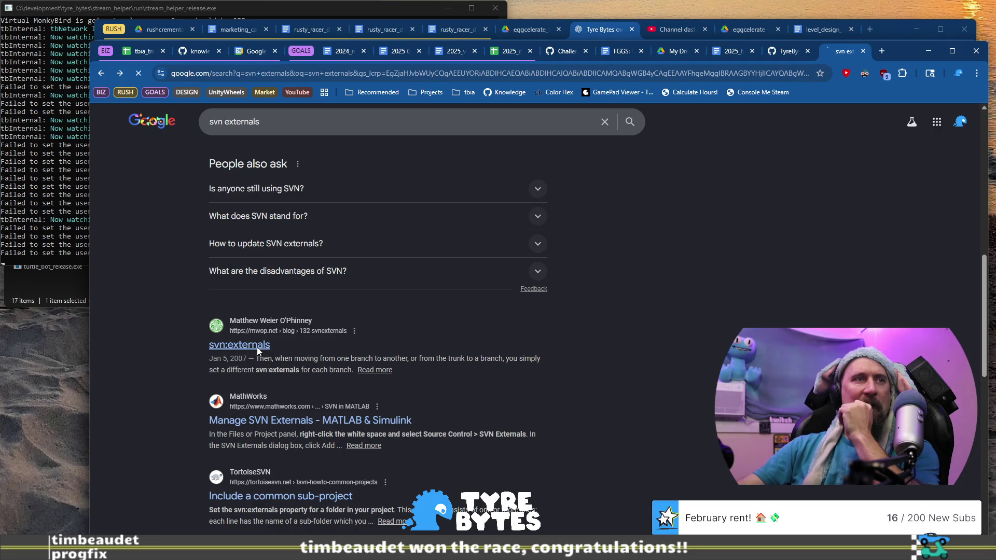
scroll(503, 382, "down", 10)
scroll(503, 382, "down", 2)
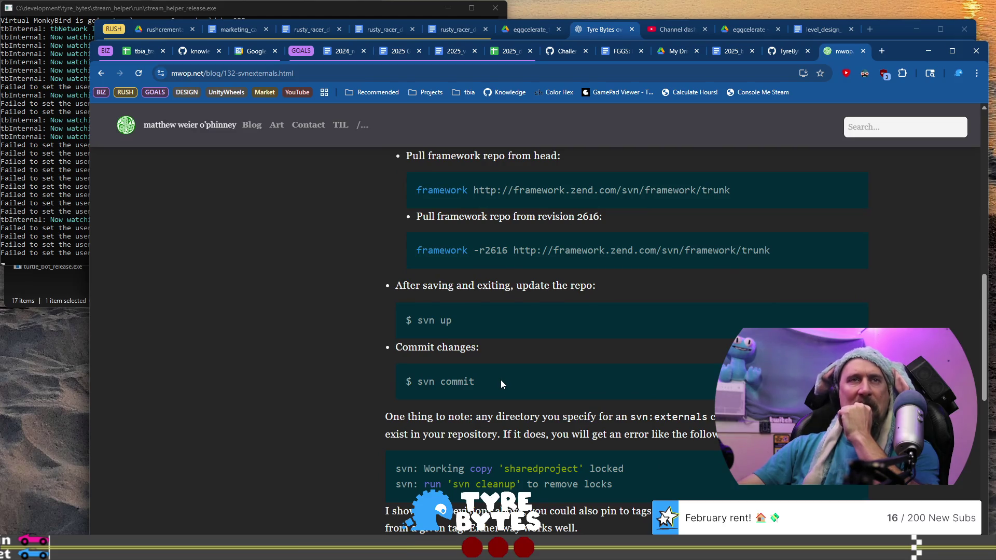
scroll(501, 384, "down", 3)
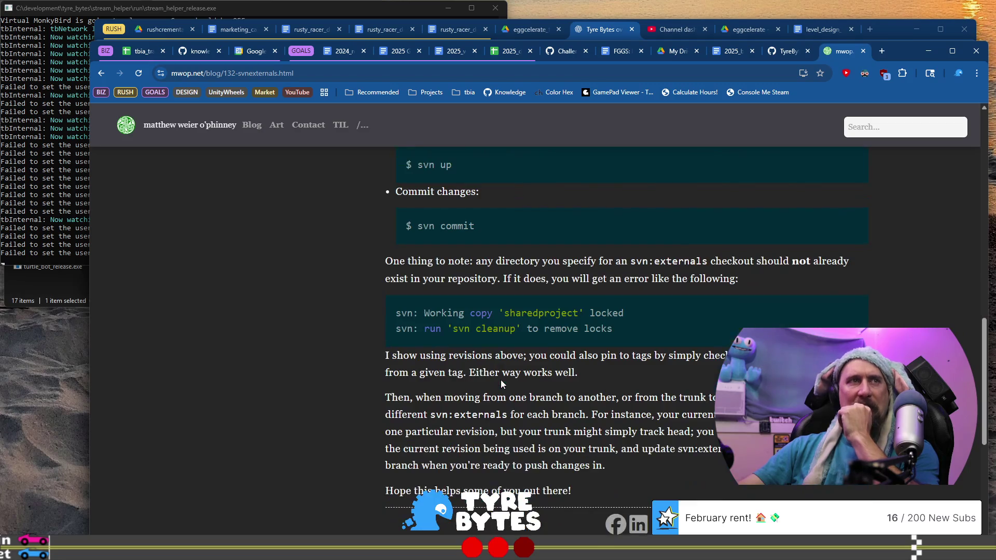
scroll(504, 397, "up", 1)
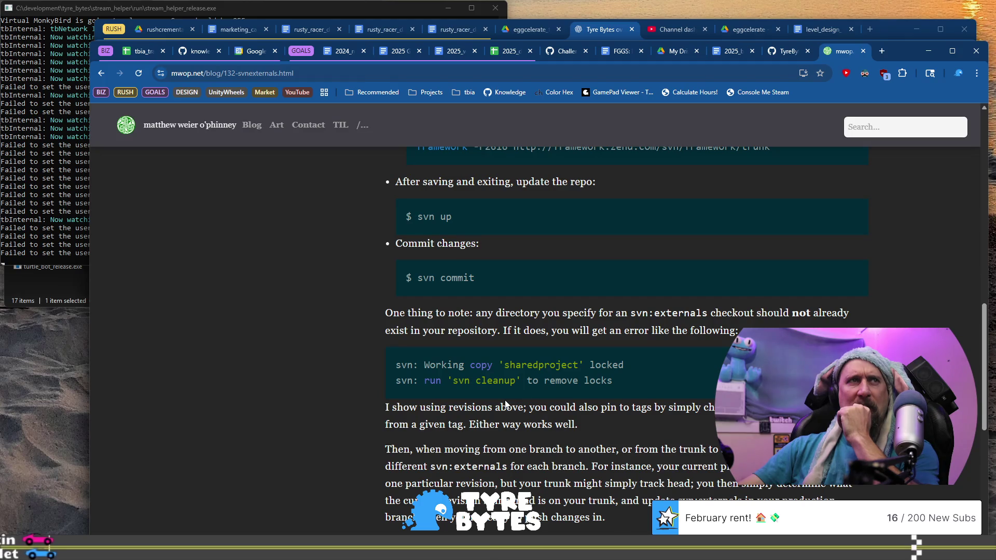
scroll(505, 403, "down", 2)
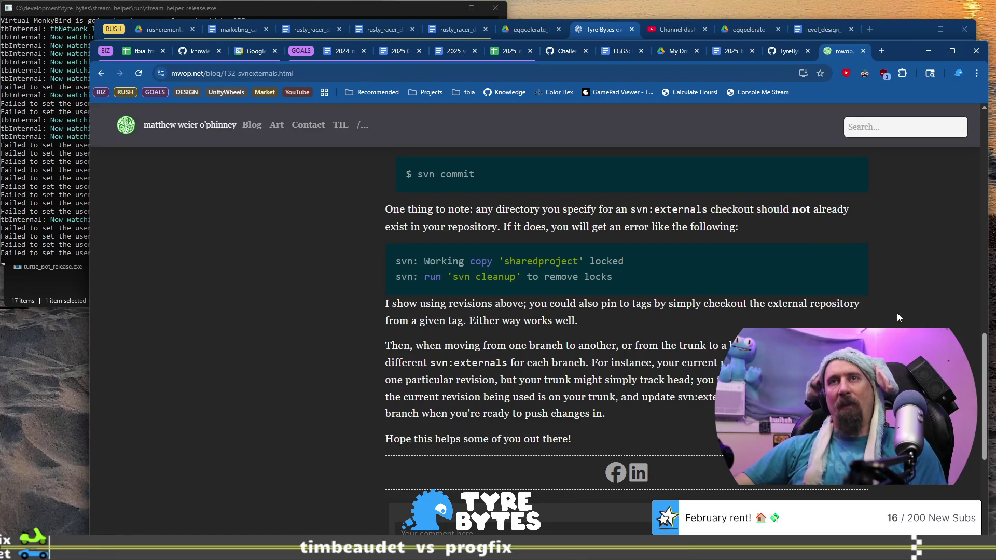
key("ctrl+super+Left")
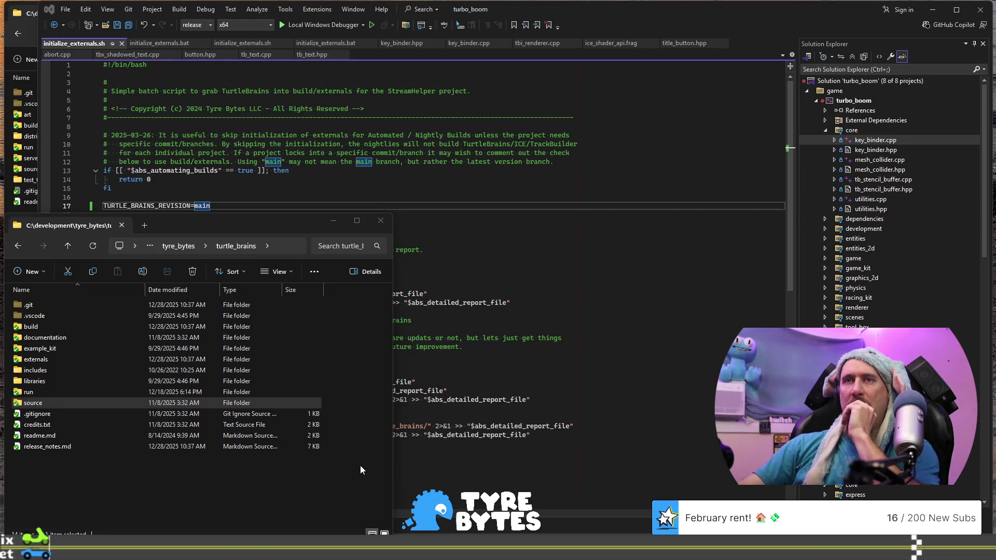
Switch to Chrome and go back from the svn:externals blog post to the Google search results
key("alt+Tab")
scroll(637, 438, "down", 6)
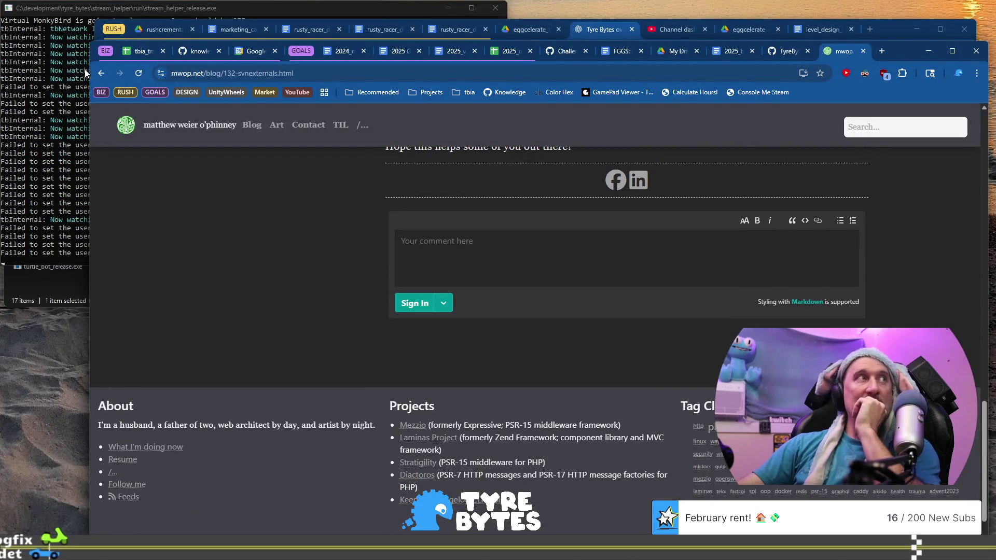
left_click(100, 74)
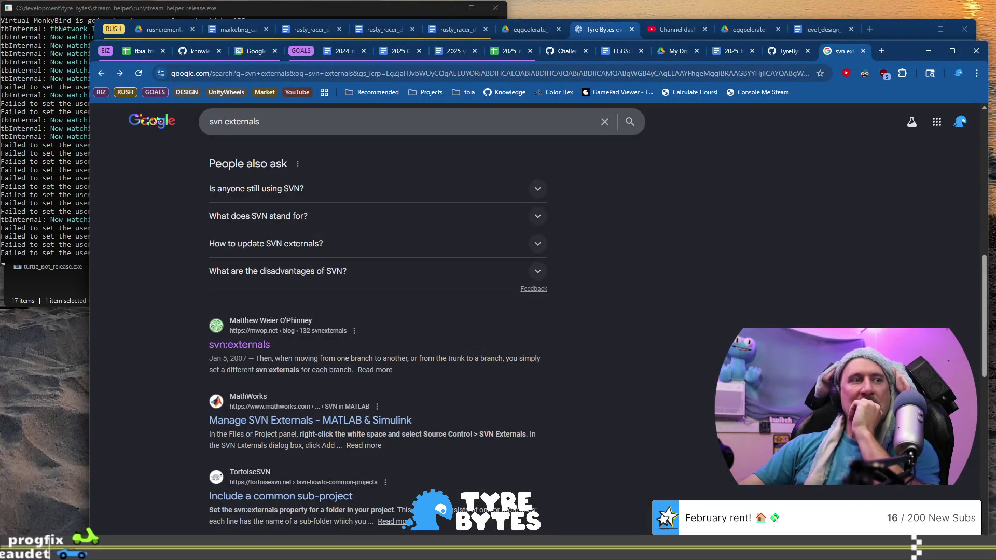
Skim the svn externals result snippets, highlighting 'svn:externals property', then return to Visual Studio
scroll(378, 332, "down", 1)
scroll(378, 331, "down", 2)
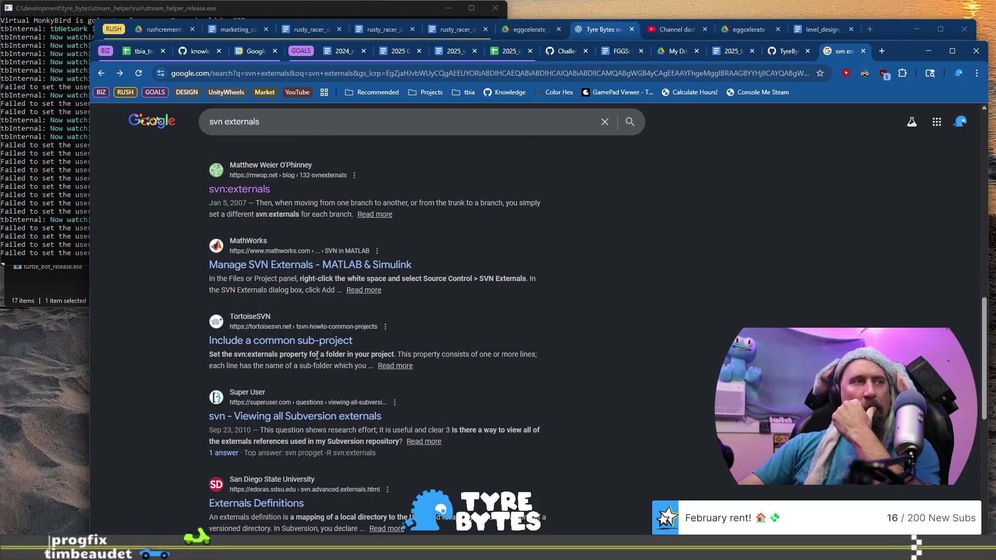
left_click_drag(244, 354, 333, 355)
left_click(357, 362)
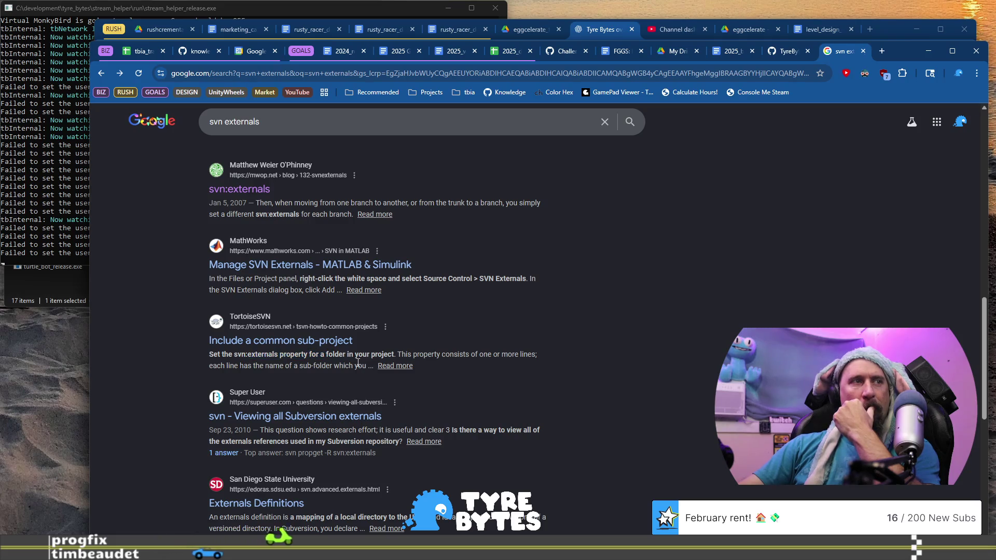
left_click_drag(354, 366, 346, 368)
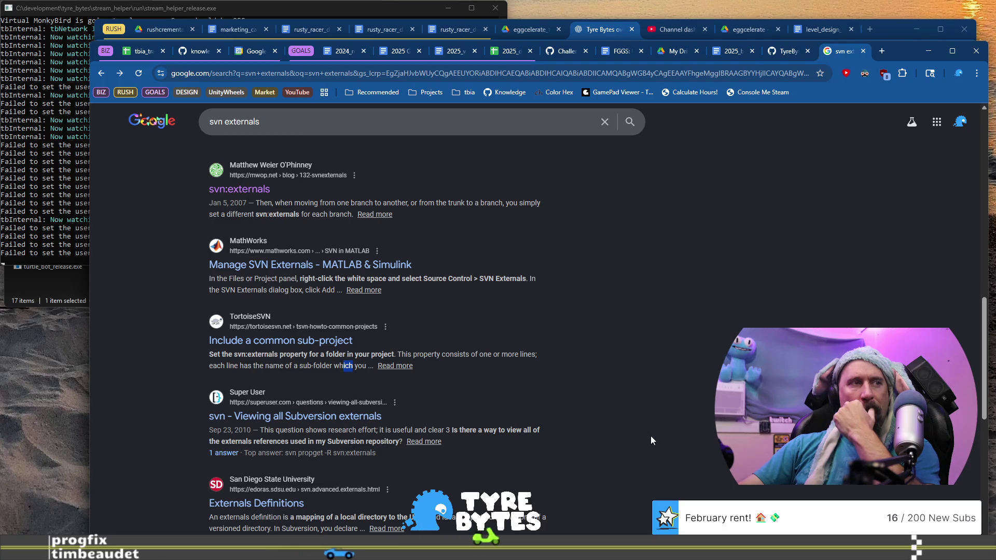
key("alt+Tab")
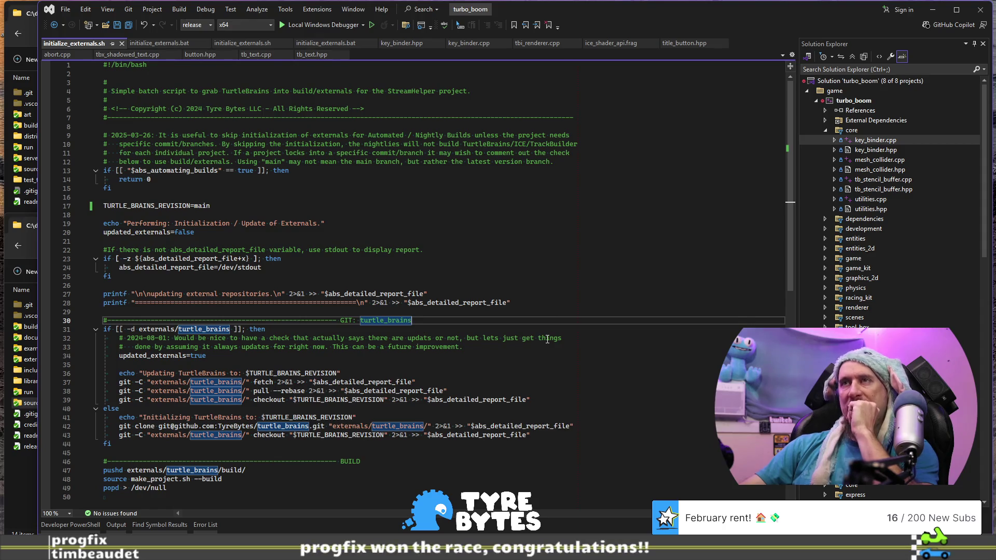
Select lines 10–44 of initialize_externals.sh, then close it so initialize_externals.bat shows
scroll(548, 339, "down", 1)
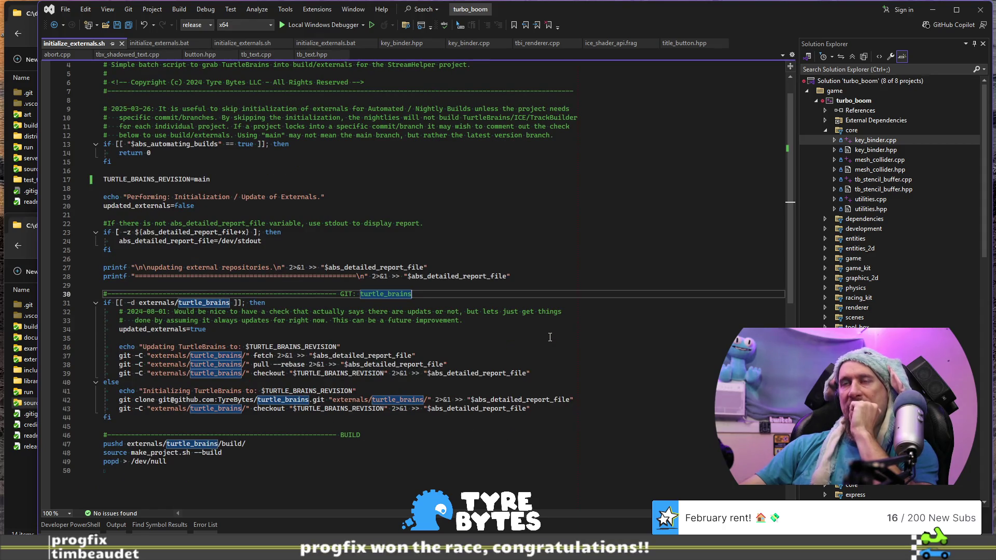
mouse_move(584, 418)
left_mouse_down()
mouse_move(571, 276)
mouse_move(530, 118)
left_mouse_up()
scroll(589, 257, "up", 1)
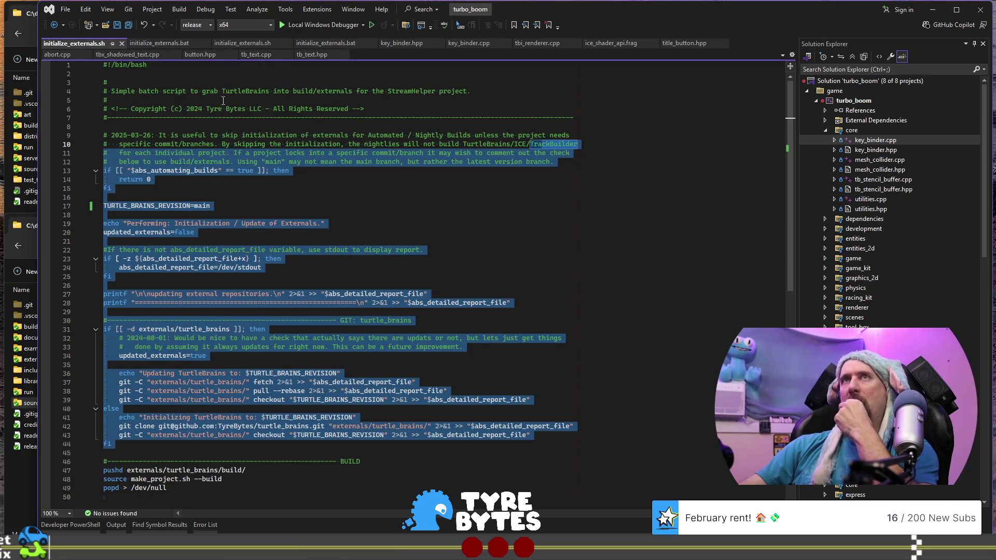
left_click(123, 43)
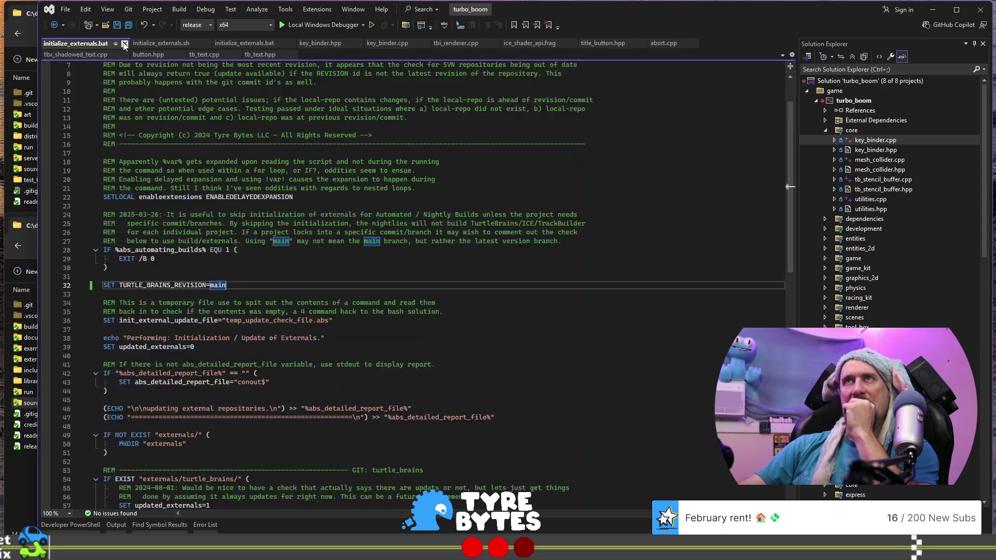